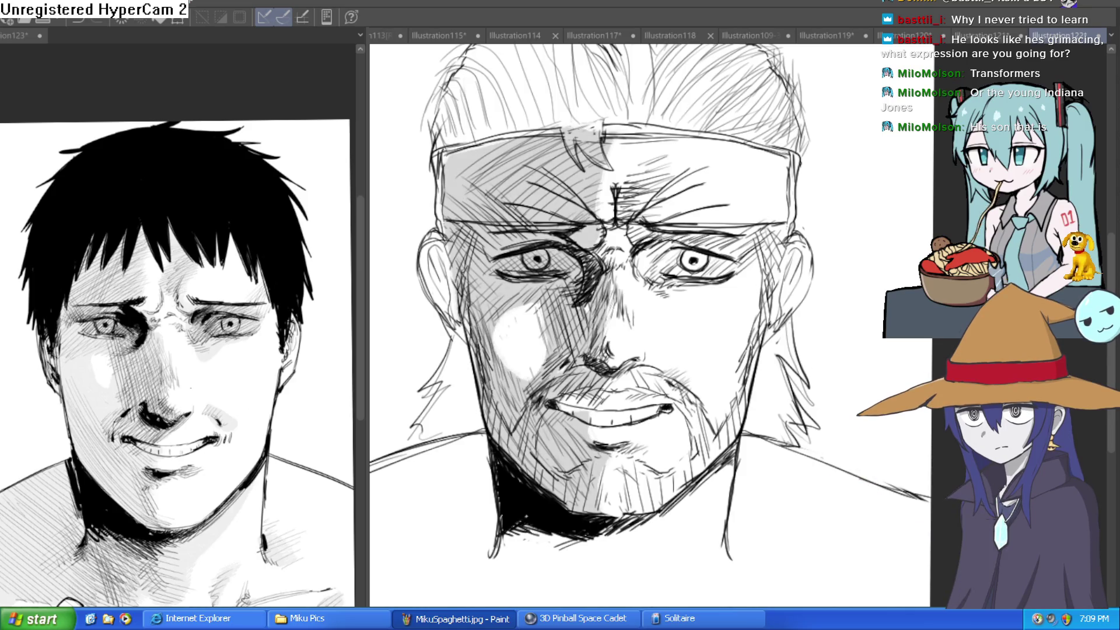
- Paint light grey shading into the man's hair
scroll(545, 188, "up", 2)
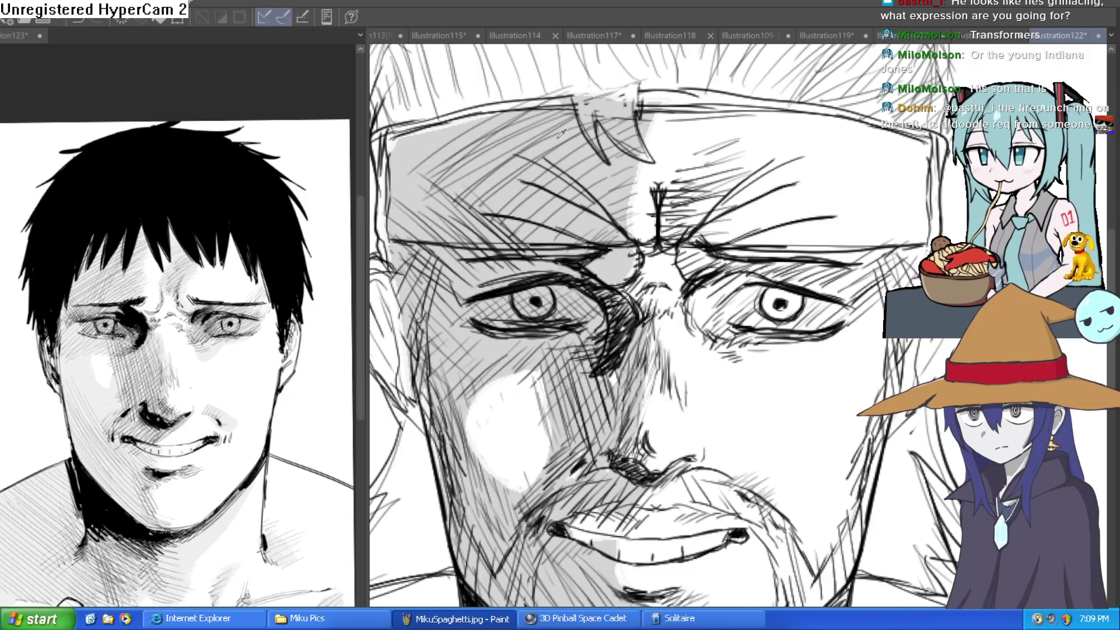
scroll(633, 268, "down", 3)
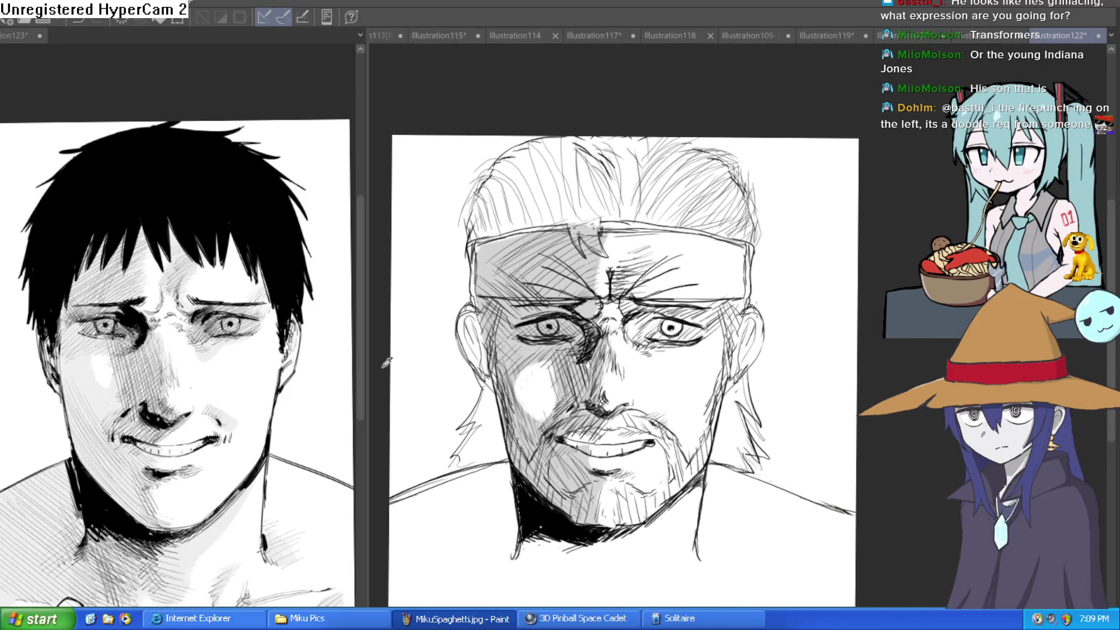
mouse_move(476, 242)
left_mouse_down()
mouse_move(513, 175)
mouse_move(543, 150)
mouse_move(659, 141)
mouse_move(740, 172)
mouse_move(744, 242)
mouse_move(608, 217)
mouse_move(513, 163)
mouse_move(571, 158)
mouse_move(588, 211)
mouse_move(670, 192)
mouse_move(735, 233)
mouse_move(718, 186)
mouse_move(665, 157)
mouse_move(618, 152)
mouse_move(676, 157)
mouse_move(726, 179)
left_mouse_up()
- Bring the lower face into view and shade grey up the jaw toward the ear
mouse_move(472, 424)
left_mouse_down()
mouse_move(524, 357)
mouse_move(649, 362)
mouse_move(625, 274)
mouse_move(623, 120)
mouse_move(537, 300)
mouse_move(525, 362)
mouse_move(555, 330)
left_mouse_up()
scroll(508, 406, "up", 5)
scroll(555, 330, "down", 4)
scroll(759, 235, "up", 4)
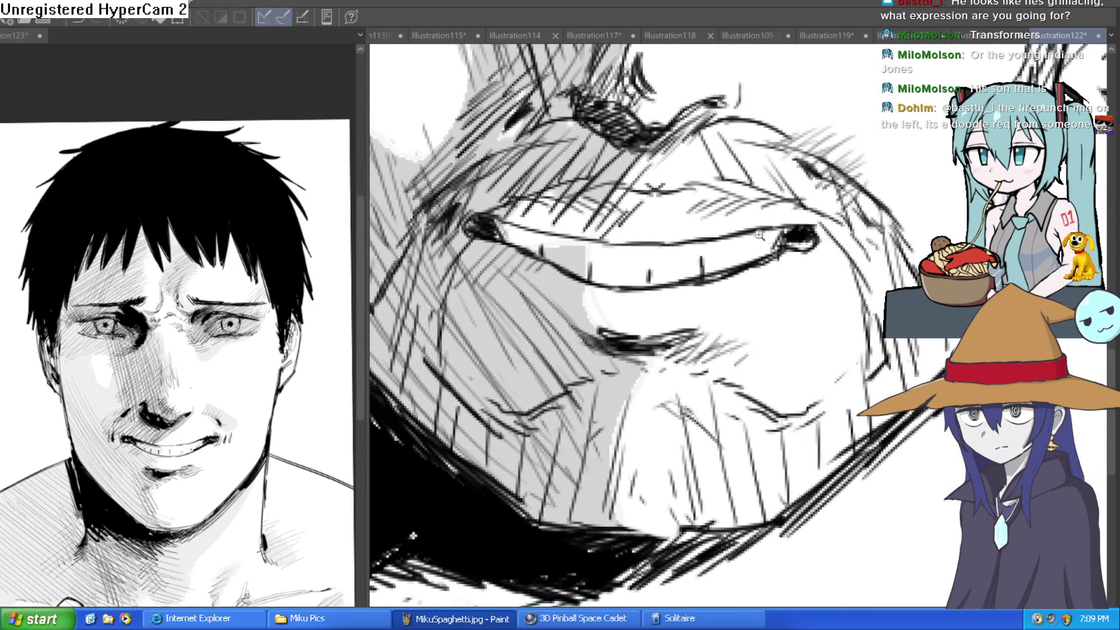
scroll(759, 235, "down", 4)
scroll(734, 309, "up", 2)
mouse_move(720, 323)
left_mouse_down()
mouse_move(761, 199)
mouse_move(785, 304)
mouse_move(753, 326)
mouse_move(729, 280)
mouse_move(750, 228)
left_mouse_up()
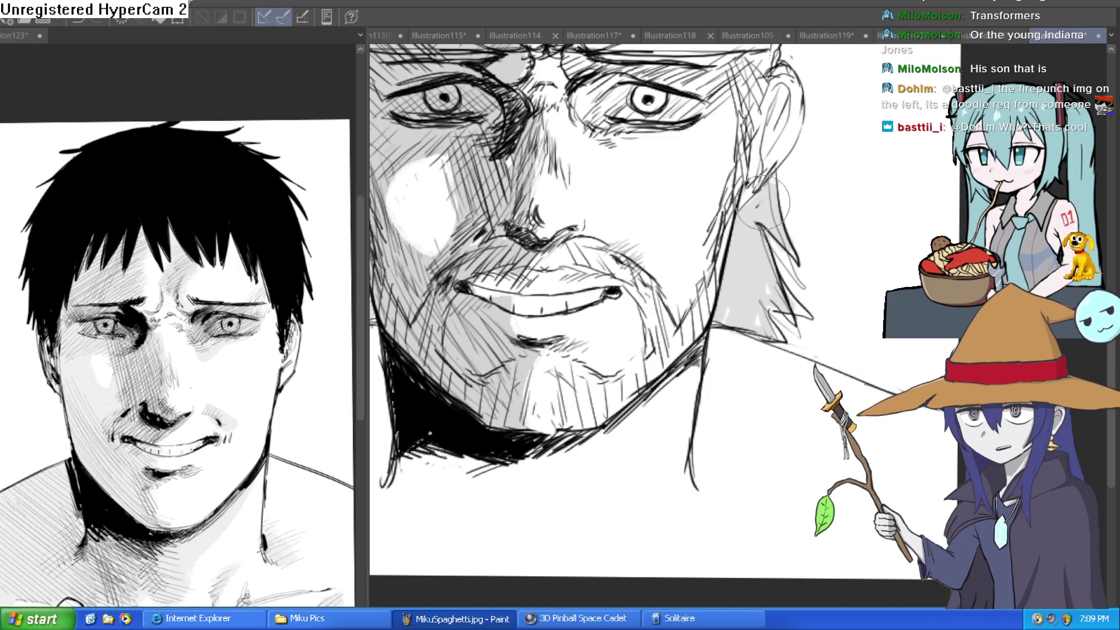
scroll(770, 245, "down", 4)
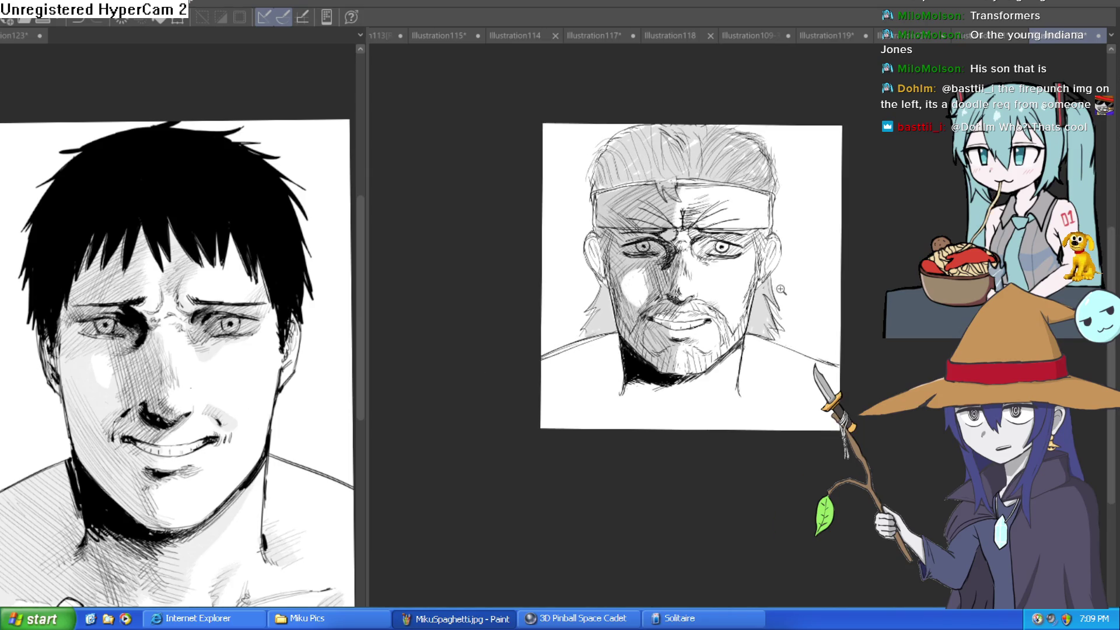
- Frame the lower face and draw a grey boundary enclosing the area below the shoulders
scroll(781, 290, "up", 3)
mouse_move(786, 313)
left_mouse_down()
mouse_move(811, 363)
mouse_move(812, 393)
mouse_move(802, 396)
left_mouse_up()
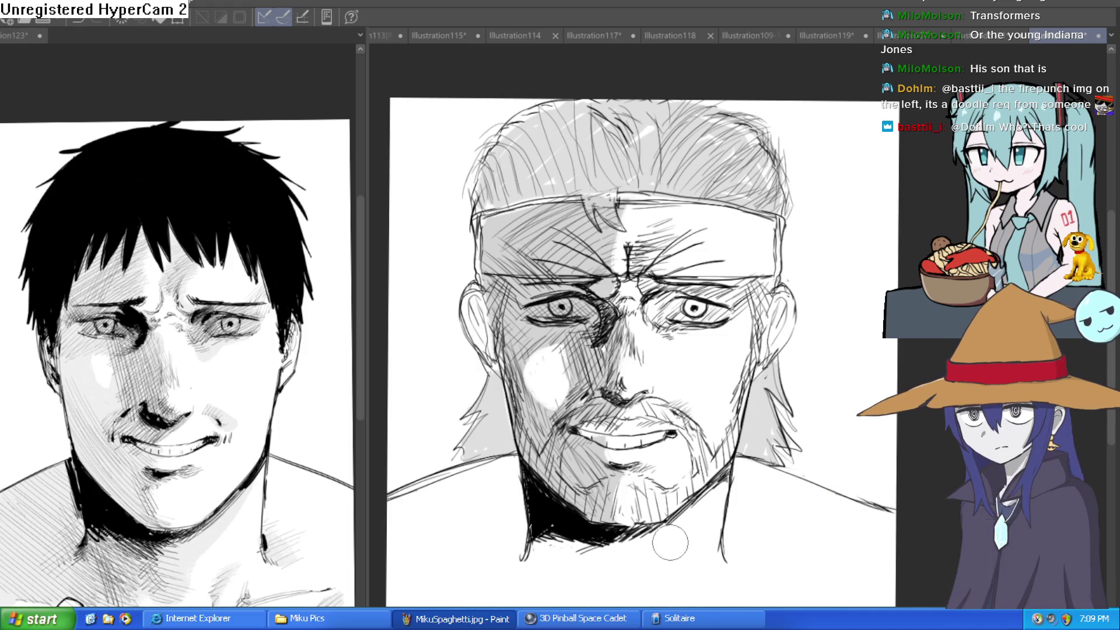
mouse_move(680, 556)
left_mouse_down()
mouse_move(710, 452)
mouse_move(644, 510)
mouse_move(600, 515)
mouse_move(582, 555)
left_mouse_up()
scroll(752, 379, "up", 2)
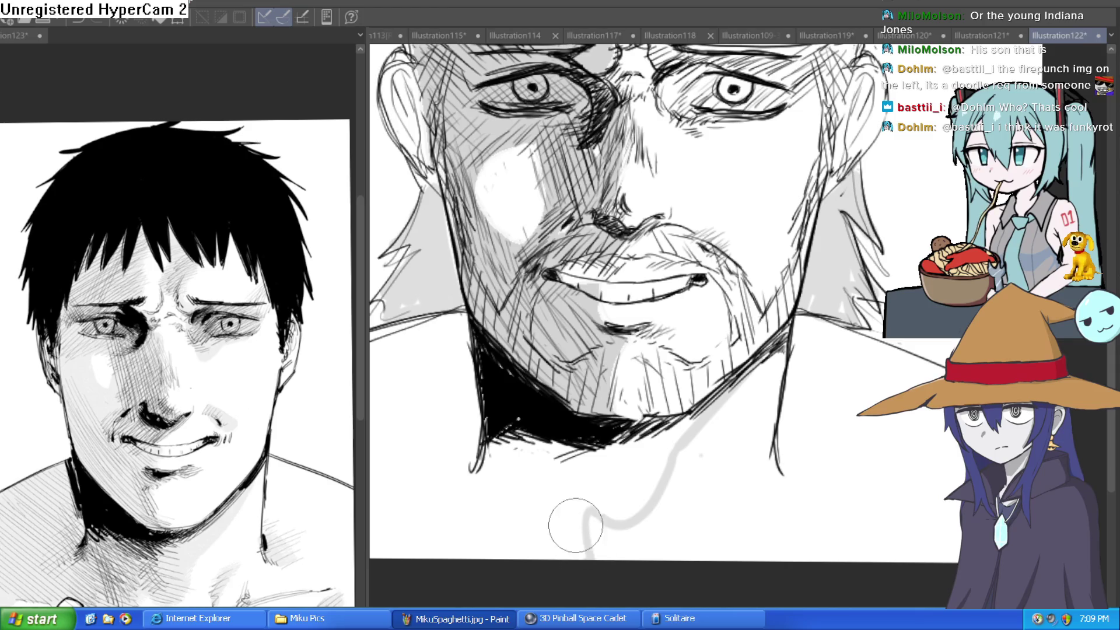
scroll(583, 502, "down", 2)
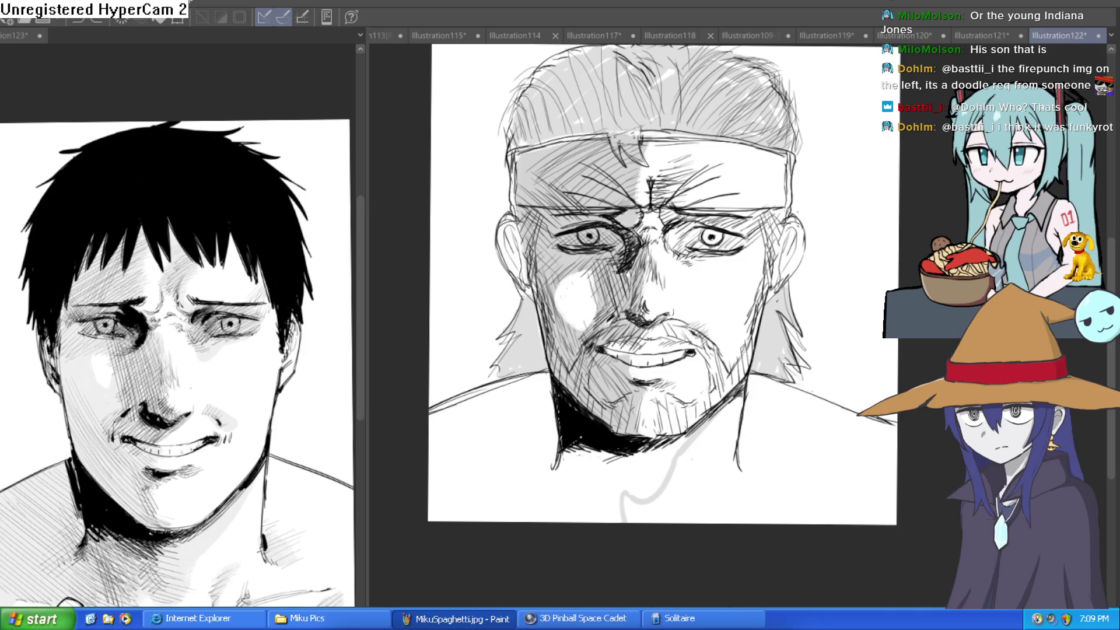
scroll(525, 376, "up", 2)
scroll(641, 315, "up", 2)
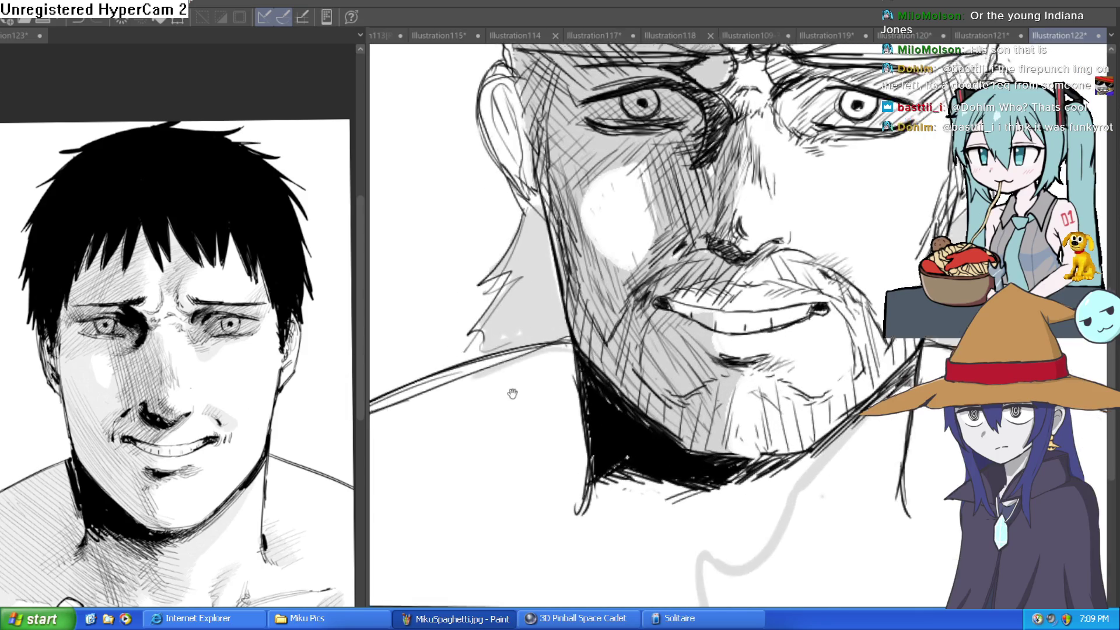
mouse_move(645, 302)
left_mouse_down()
mouse_move(513, 338)
mouse_move(560, 530)
mouse_move(858, 534)
mouse_move(865, 522)
left_mouse_up()
- Shade the left side of the neck grey and bucket-fill the area below the shoulder line
left_click_drag(749, 420, 726, 277)
key("g")
left_click(702, 447)
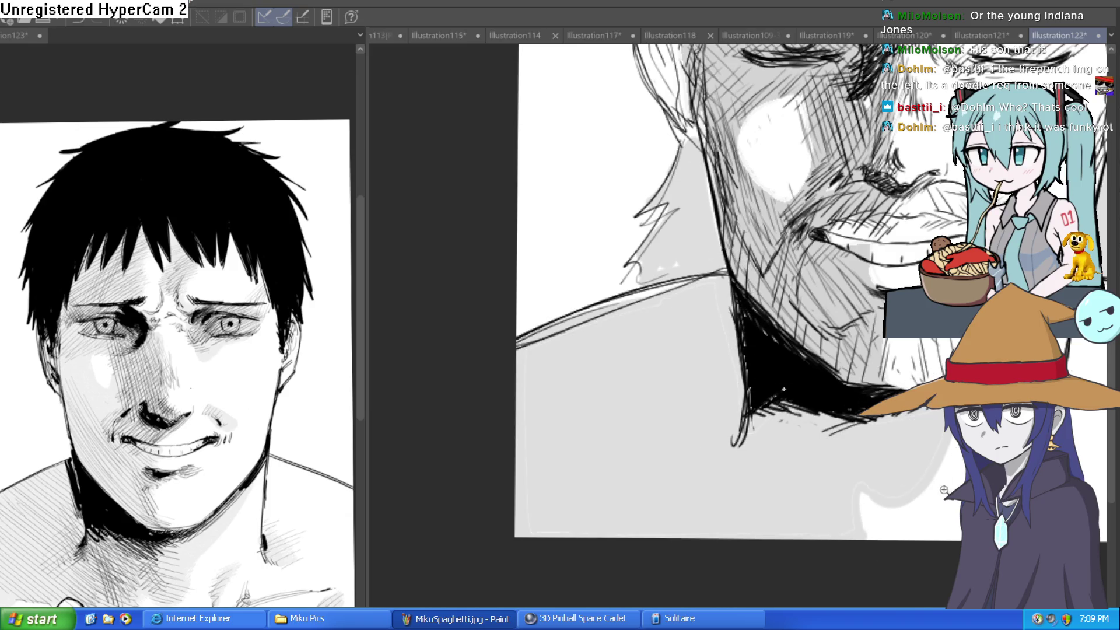
- Fit the drawing to the window, reposition it, and rotate the view to a steep angle
key("ctrl+0")
left_click_drag(760, 446, 695, 444)
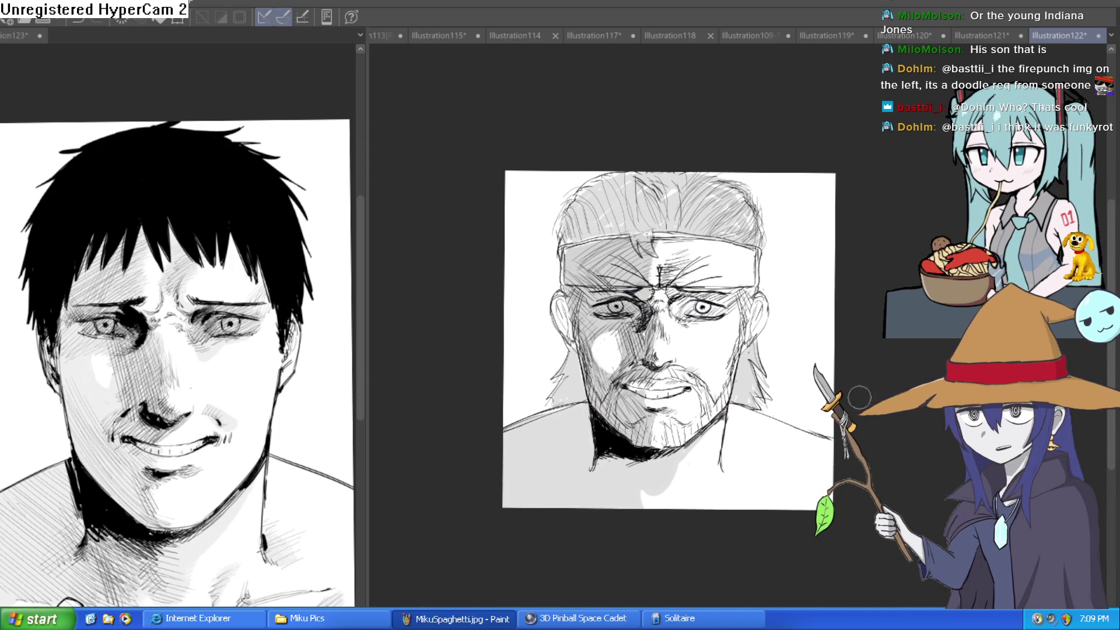
scroll(740, 525, "up", 2)
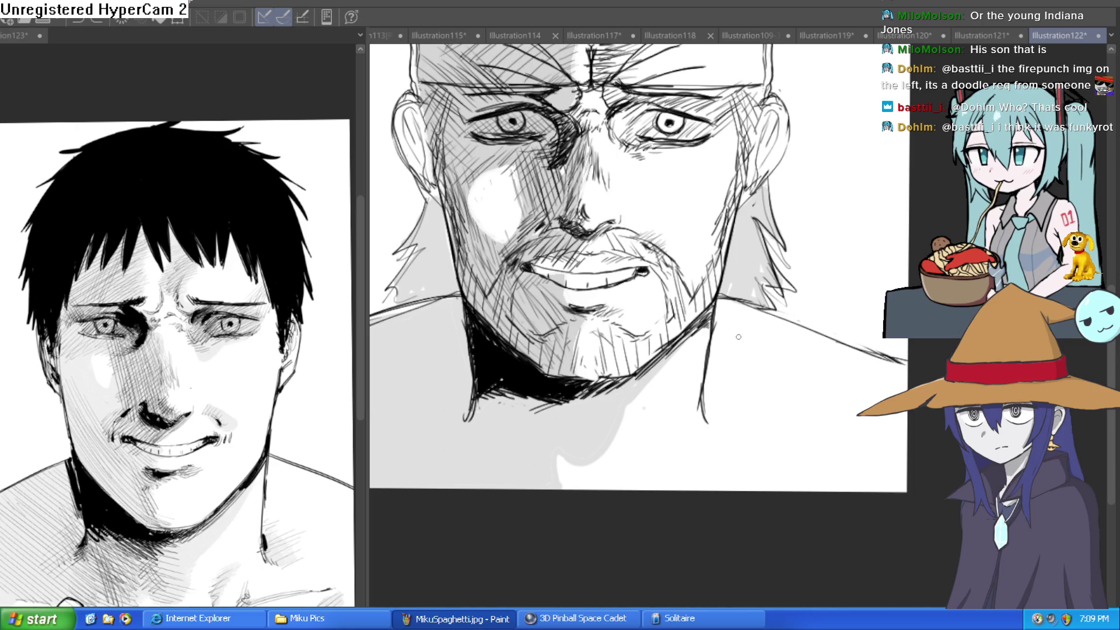
mouse_move(640, 392)
left_mouse_down()
mouse_move(670, 403)
mouse_move(743, 290)
left_mouse_up()
mouse_move(632, 201)
left_mouse_down()
mouse_move(761, 528)
mouse_move(846, 360)
mouse_move(830, 381)
left_mouse_up()
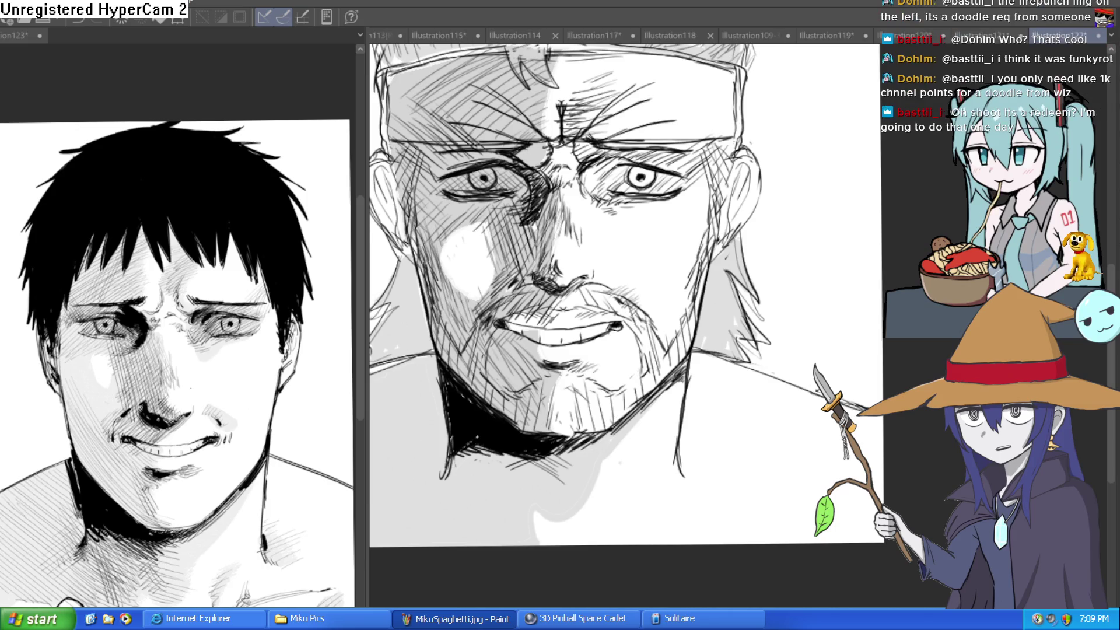
- Zoom the left reference portrait in close on the man's face
left_click_drag(816, 389, 822, 403)
left_click(239, 348)
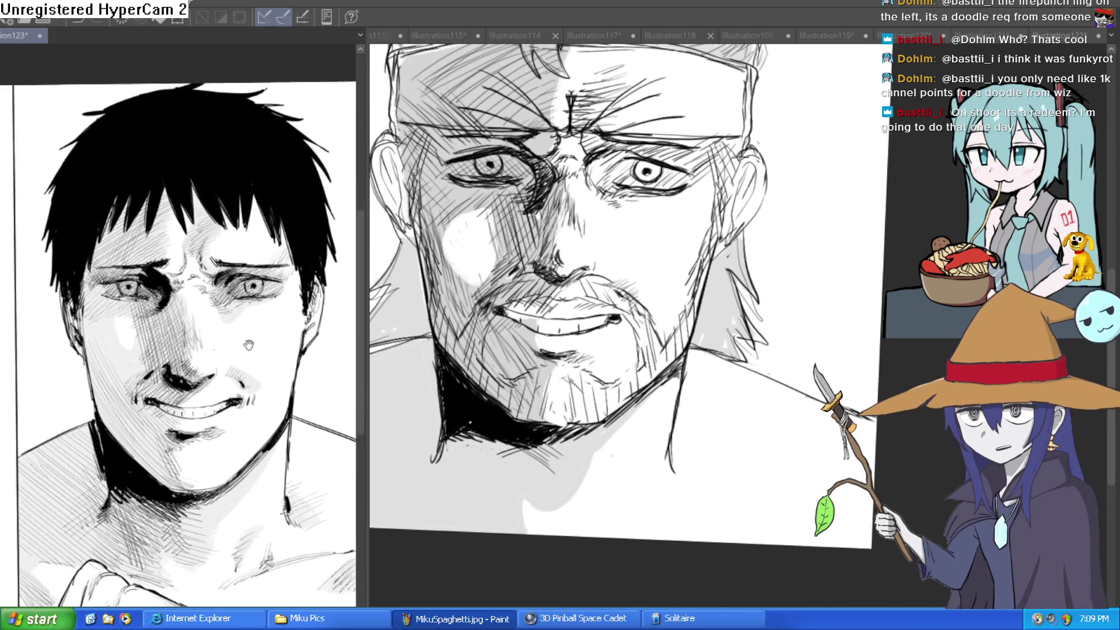
left_click(241, 346)
scroll(250, 353, "down", 1)
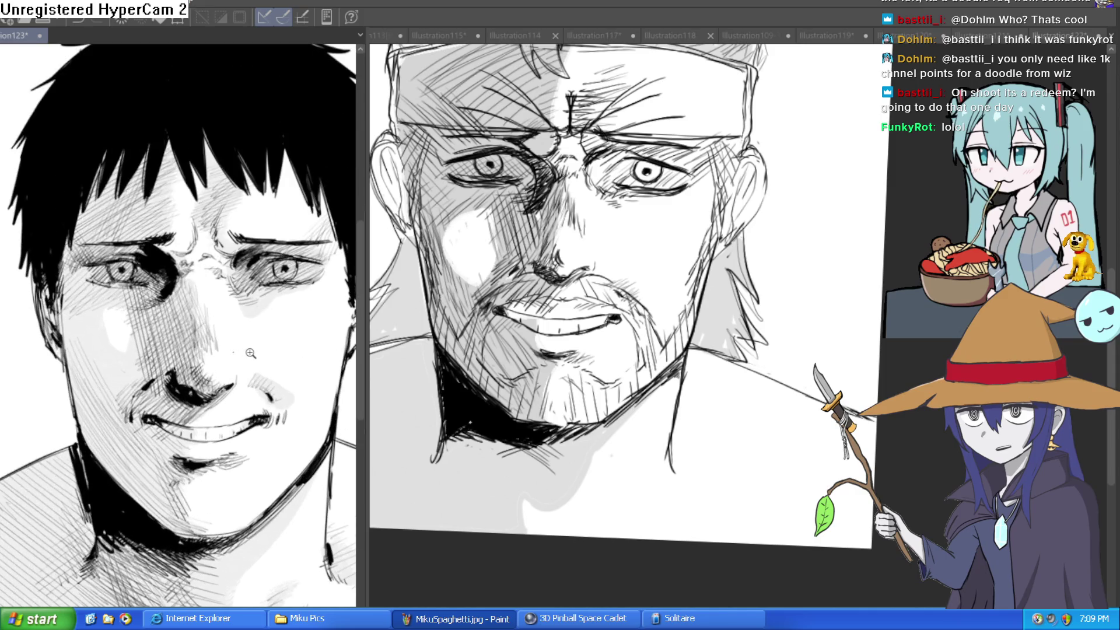
scroll(244, 356, "down", 2)
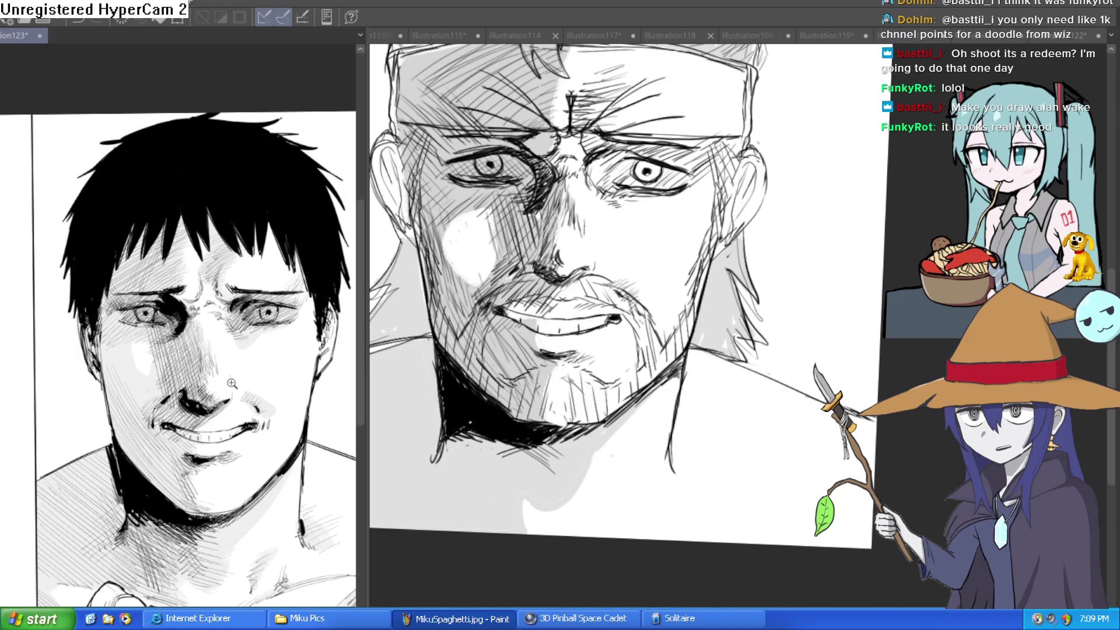
scroll(242, 380, "up", 1)
scroll(242, 381, "up", 2)
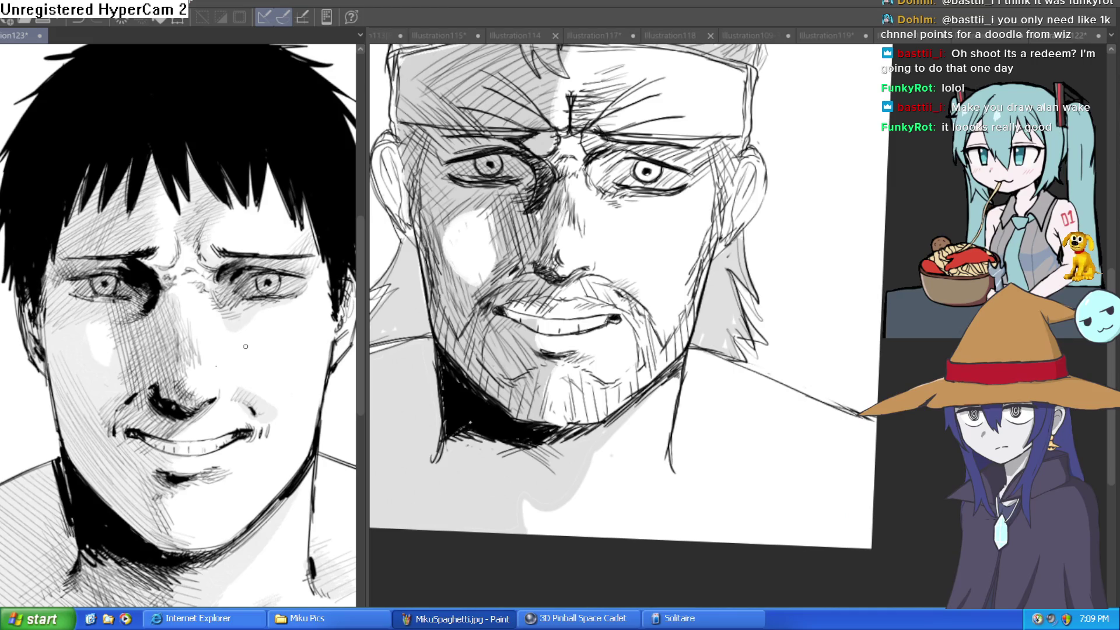
- Centre the reference face in its window and tilt the canvas view to a new angle
mouse_move(294, 305)
left_mouse_down()
mouse_move(252, 358)
mouse_move(264, 350)
left_mouse_up()
mouse_move(793, 336)
left_mouse_down()
mouse_move(832, 340)
mouse_move(825, 304)
mouse_move(813, 312)
mouse_move(822, 306)
left_mouse_up()
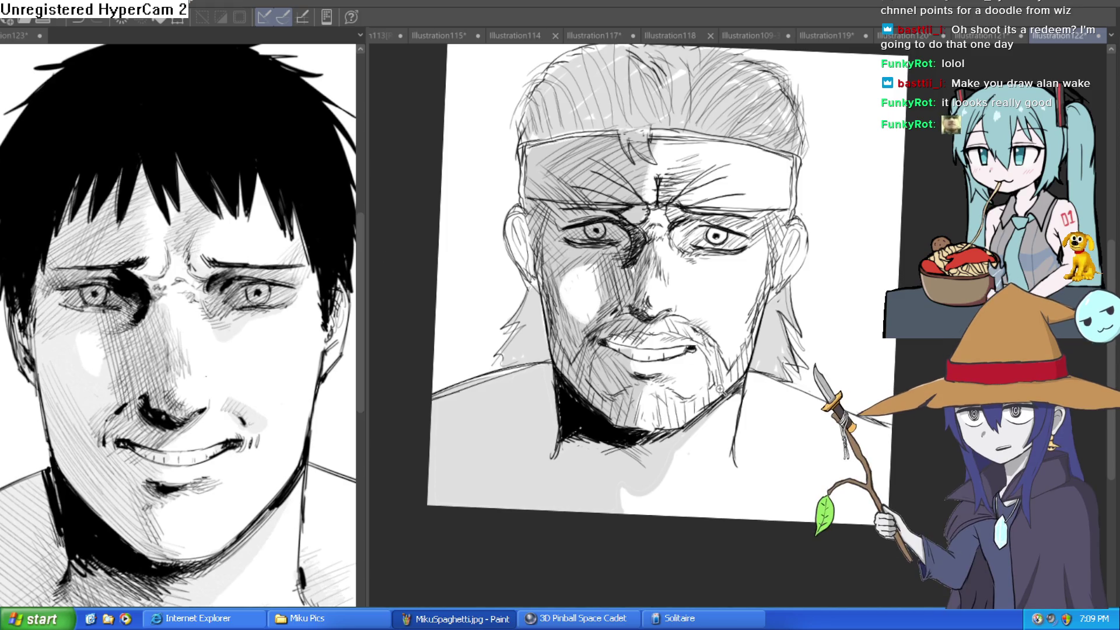
scroll(695, 327, "up", 2)
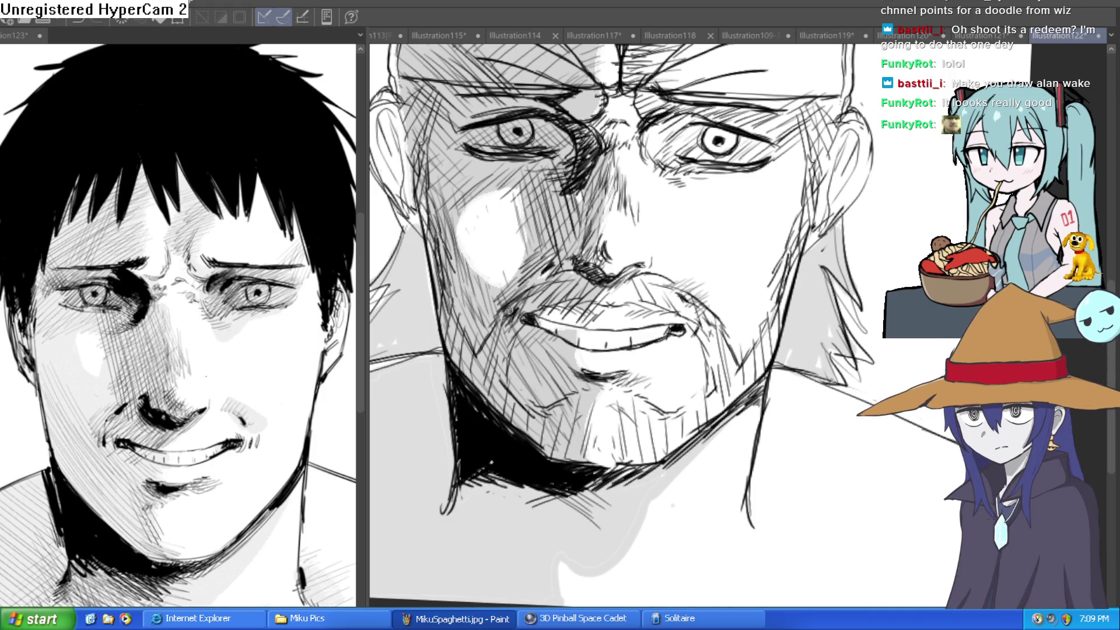
scroll(846, 315, "down", 5)
mouse_move(847, 315)
left_mouse_down()
mouse_move(843, 289)
mouse_move(828, 308)
left_mouse_up()
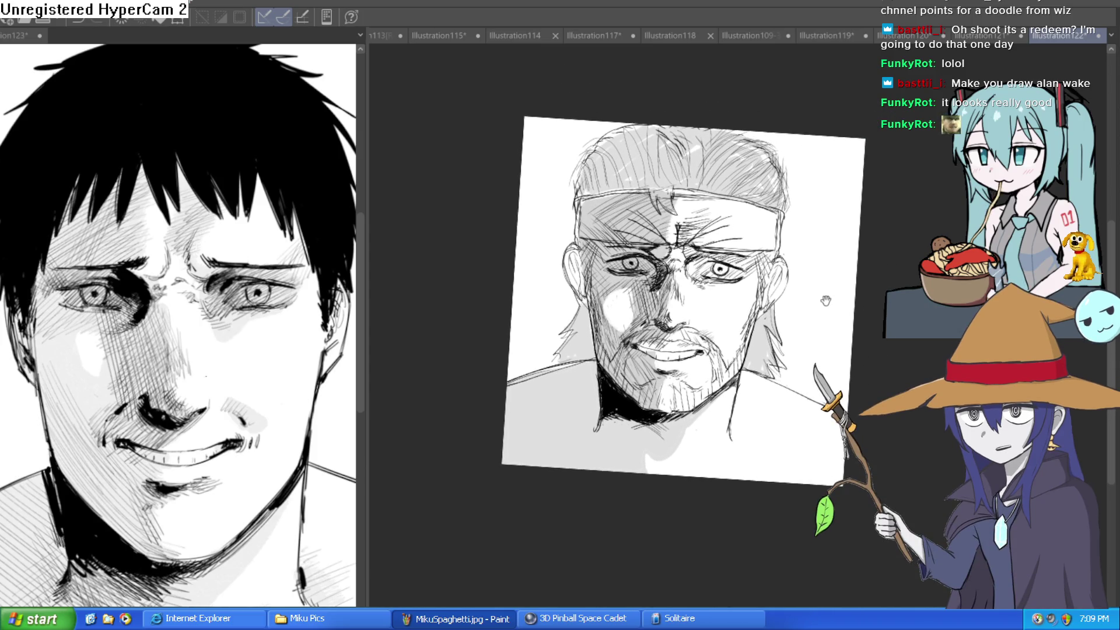
- Tilt the canvas and hatch diagonal shading strokes across the man's neck
scroll(787, 311, "up", 4)
mouse_move(787, 310)
left_mouse_down()
mouse_move(671, 273)
mouse_move(677, 233)
mouse_move(676, 297)
left_mouse_up()
left_click_drag(667, 224, 666, 280)
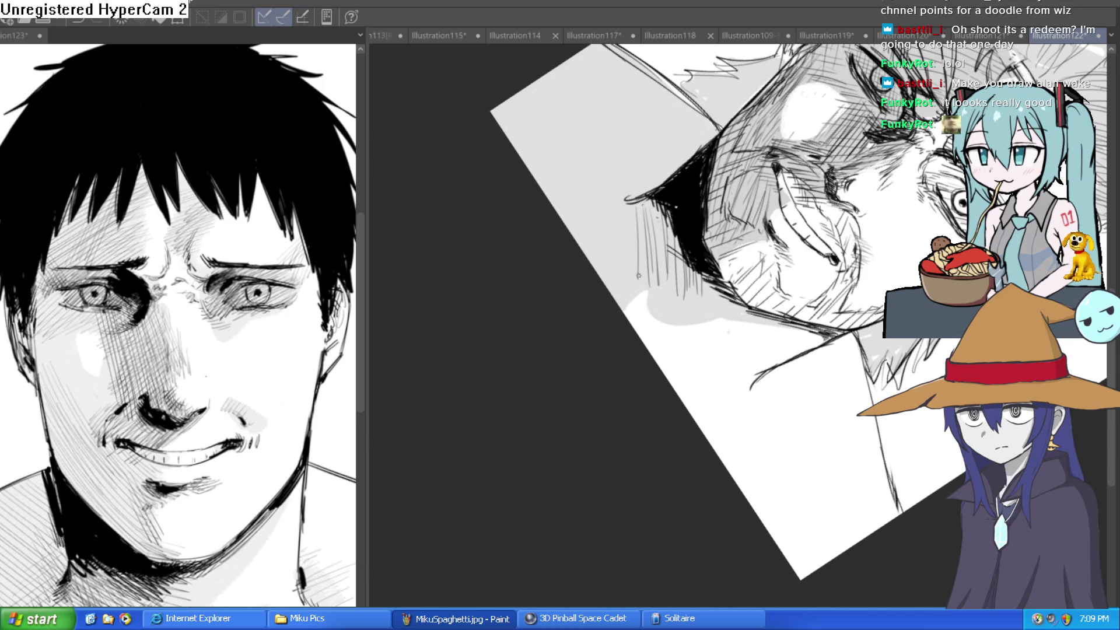
left_click_drag(623, 208, 654, 292)
left_click_drag(572, 407, 557, 453)
left_click_drag(571, 374, 535, 455)
- Turn the drawing sideways and hatch diagonal strokes in the background beside the shoulder
left_click_drag(556, 358, 549, 181)
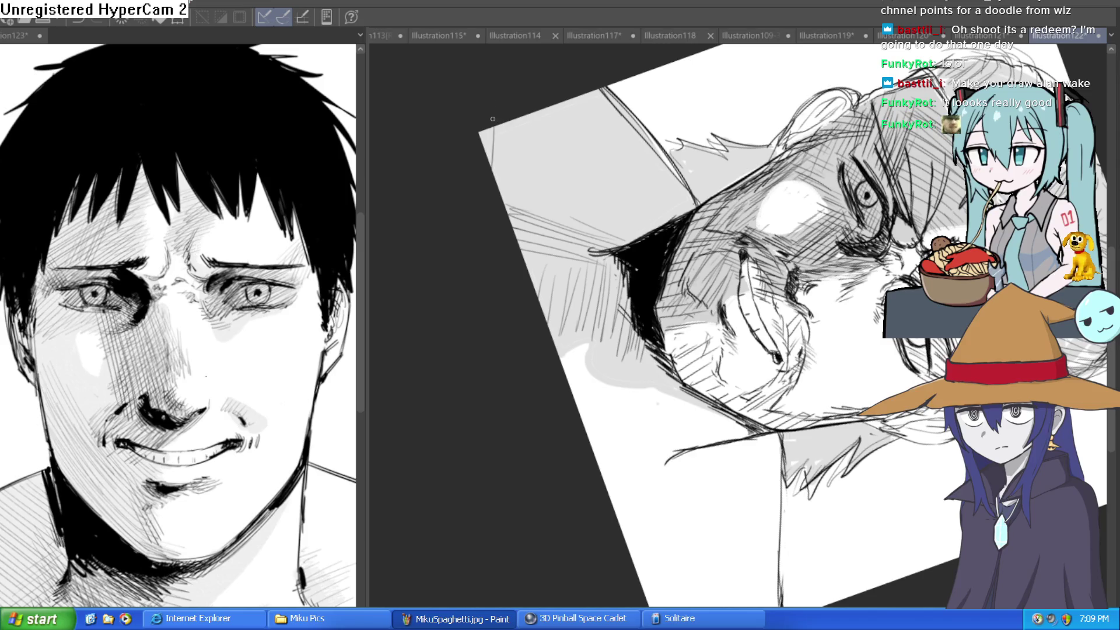
left_click_drag(535, 110, 516, 215)
mouse_move(551, 107)
left_mouse_down()
mouse_move(528, 223)
mouse_move(537, 218)
left_mouse_up()
mouse_move(571, 99)
left_mouse_down()
mouse_move(546, 230)
mouse_move(557, 227)
left_mouse_up()
left_click_drag(598, 89, 573, 213)
left_click_drag(604, 91, 586, 229)
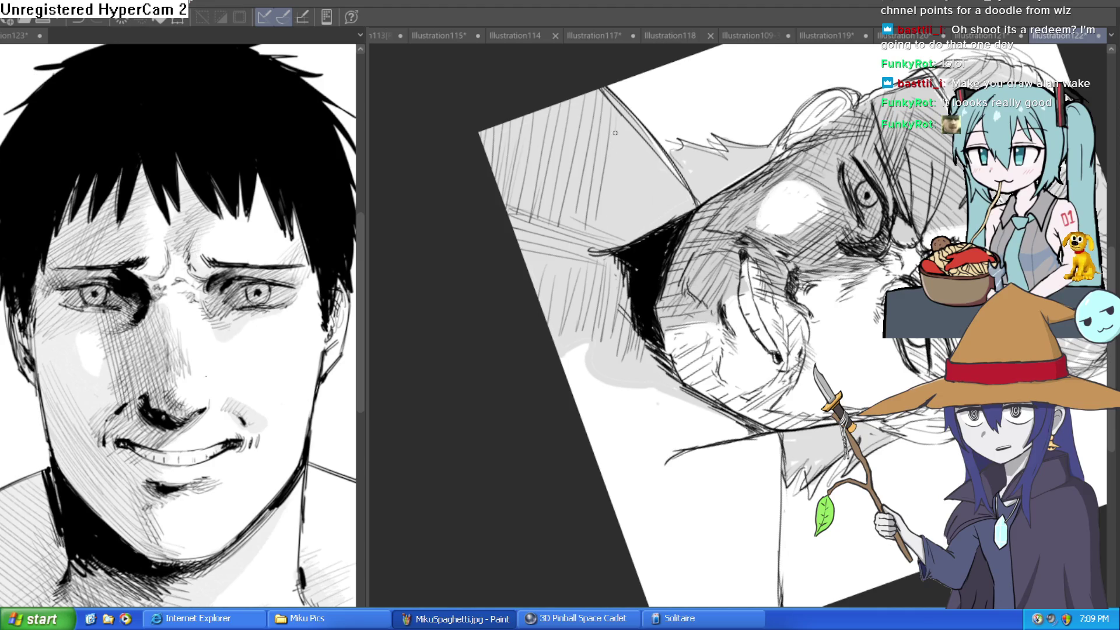
left_click_drag(616, 129, 600, 240)
left_click_drag(632, 122, 610, 232)
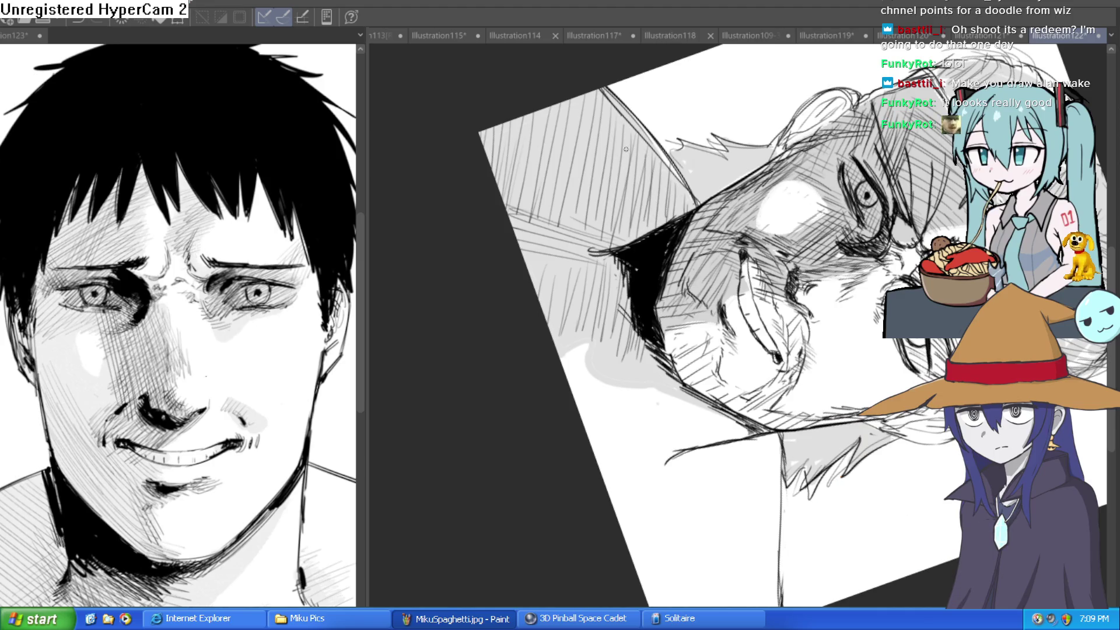
left_click_drag(616, 110, 586, 242)
left_click_drag(603, 91, 574, 227)
left_click_drag(541, 123, 520, 205)
mouse_move(523, 139)
left_mouse_down()
mouse_move(502, 204)
mouse_move(543, 214)
mouse_move(750, 335)
left_mouse_up()
scroll(697, 355, "up", 2)
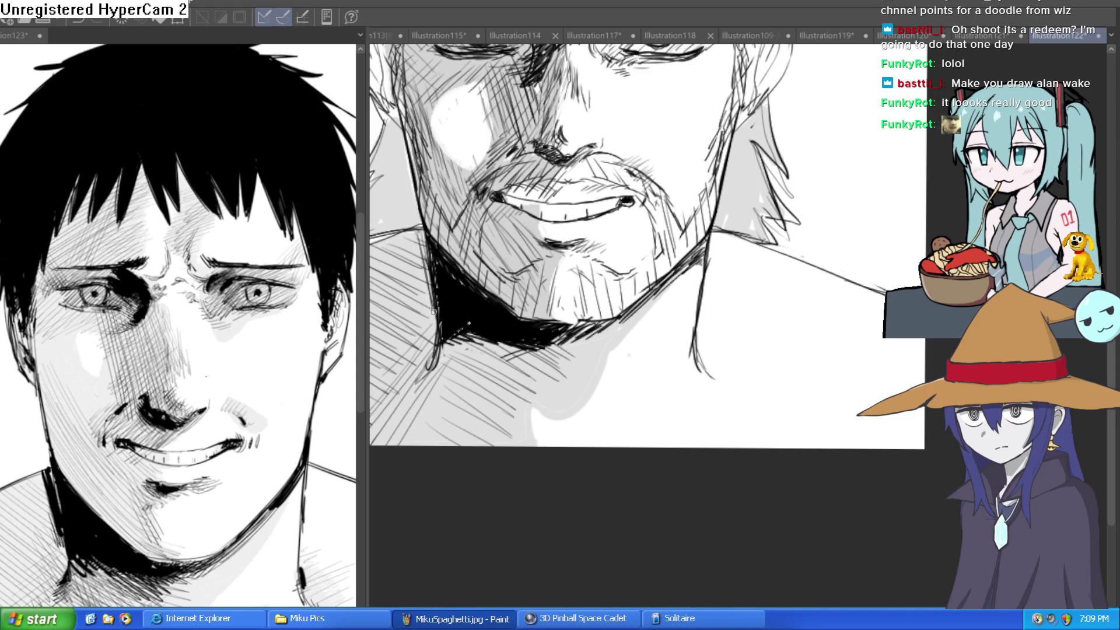
- Darken the shadow under the jaw and add a thin line at the shoulder
left_click_drag(434, 299, 421, 253)
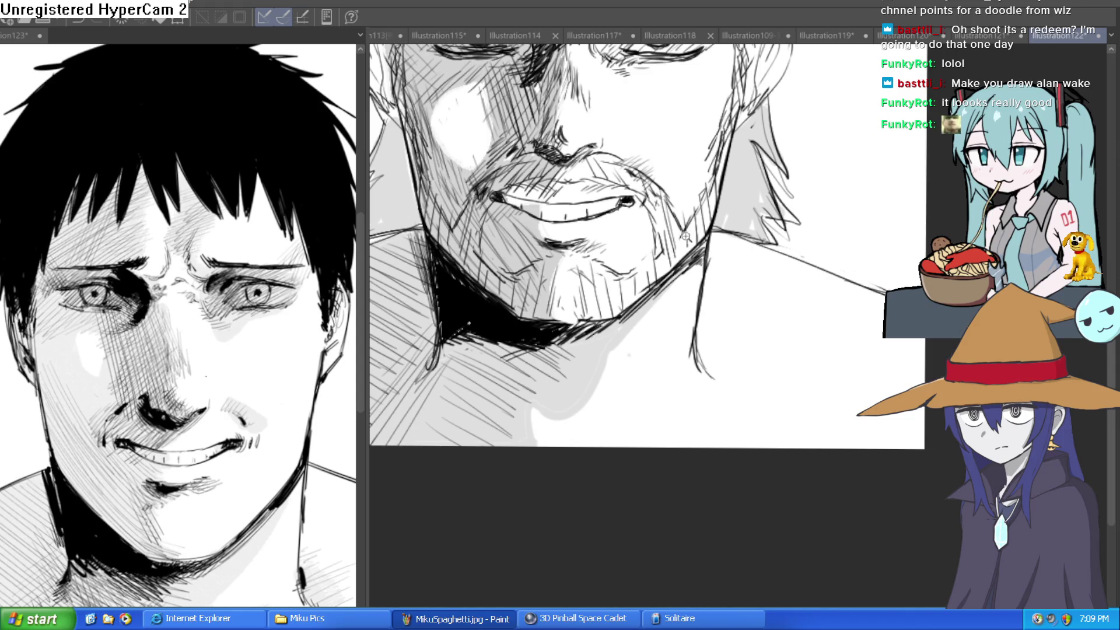
scroll(685, 237, "down", 3)
scroll(294, 480, "down", 5)
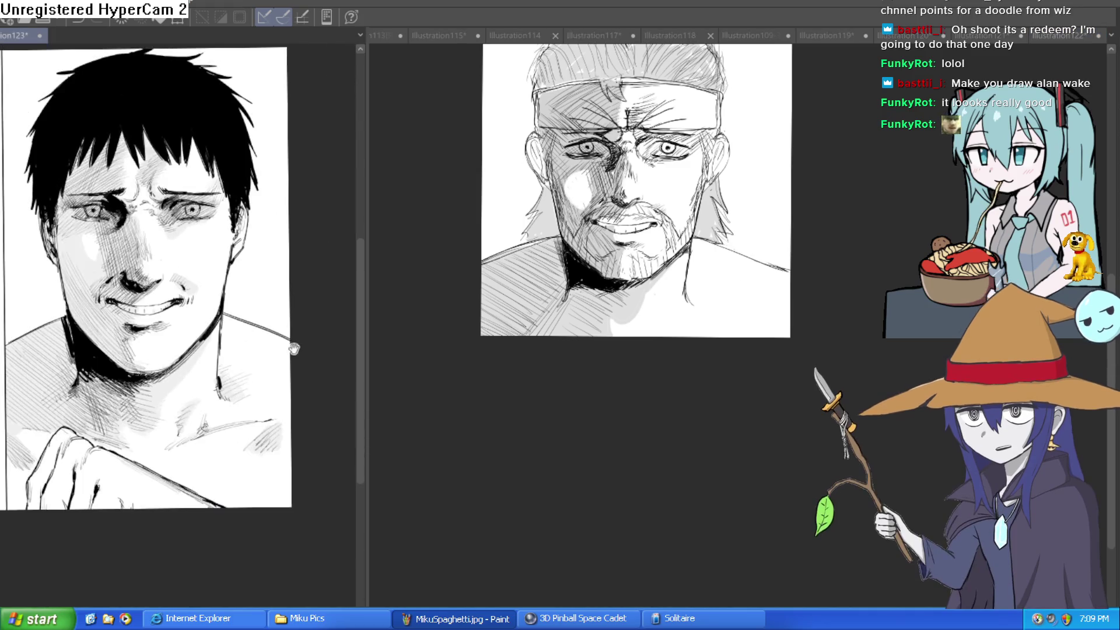
scroll(264, 397, "up", 3)
left_click(729, 299)
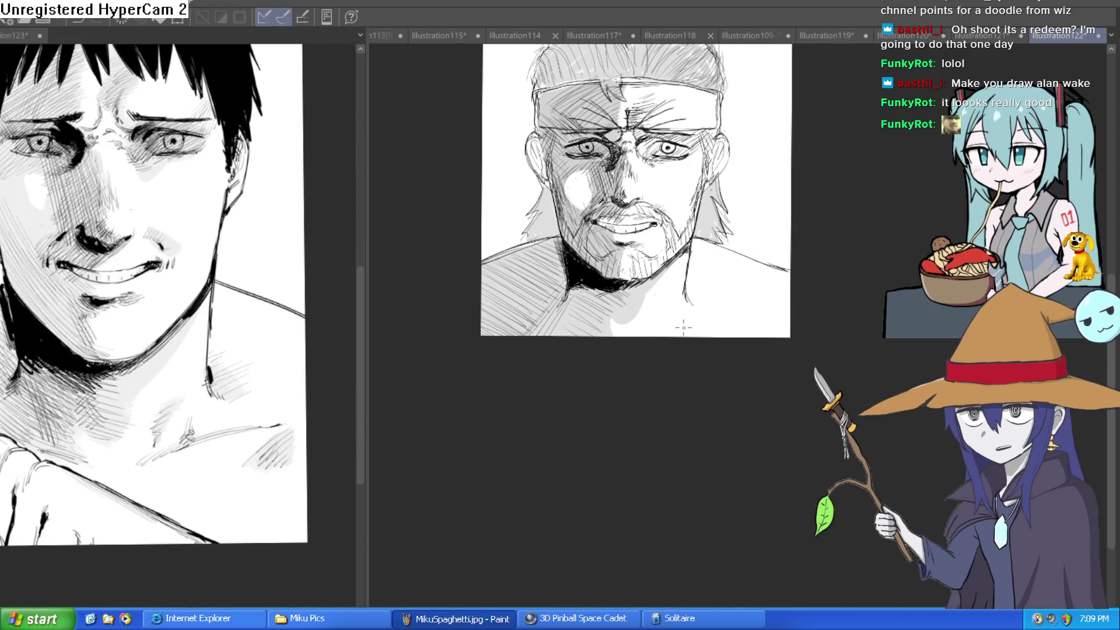
left_click_drag(743, 306, 695, 317)
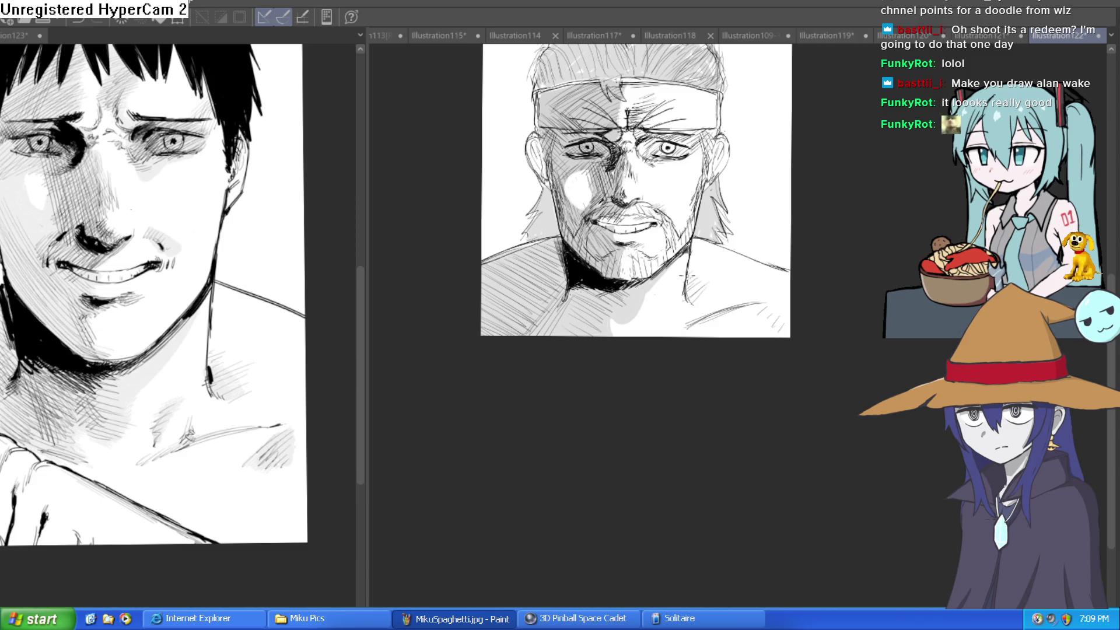
- Tilt the sketch about 11 degrees, zoom out, and centre the face in view
mouse_move(712, 298)
left_mouse_down()
mouse_move(688, 251)
mouse_move(682, 276)
left_mouse_up()
scroll(681, 238, "up", 2)
scroll(681, 238, "down", 3)
scroll(863, 245, "down", 5)
mouse_move(942, 336)
left_mouse_down()
mouse_move(953, 376)
mouse_move(796, 359)
mouse_move(812, 295)
mouse_move(914, 225)
mouse_move(898, 257)
left_mouse_up()
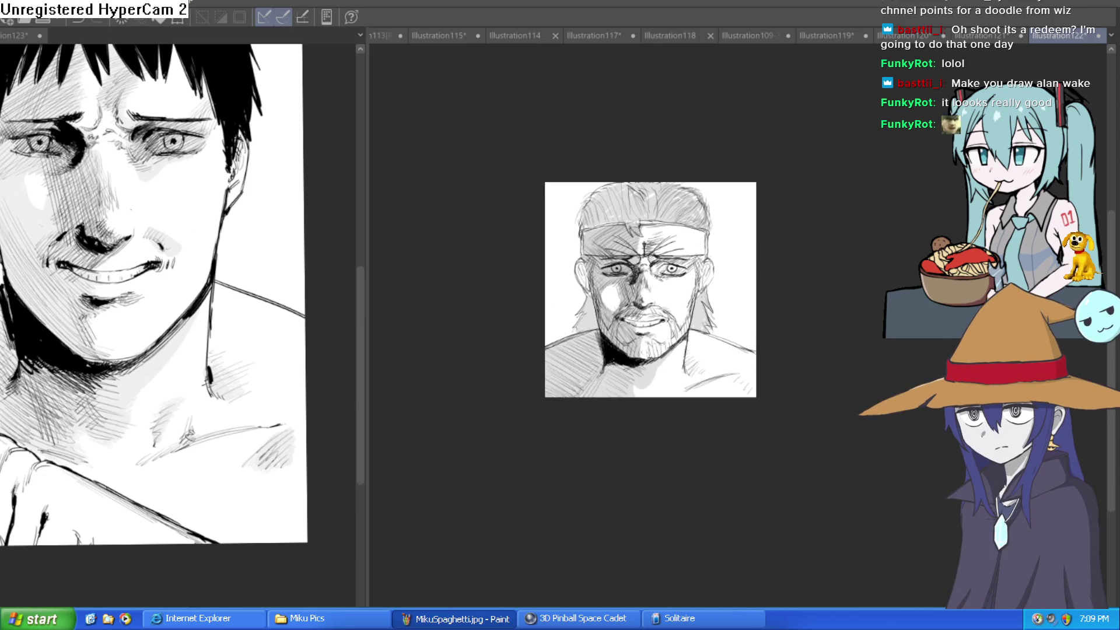
scroll(650, 287, "up", 5)
mouse_move(784, 403)
left_mouse_down()
mouse_move(802, 402)
mouse_move(840, 437)
left_mouse_up()
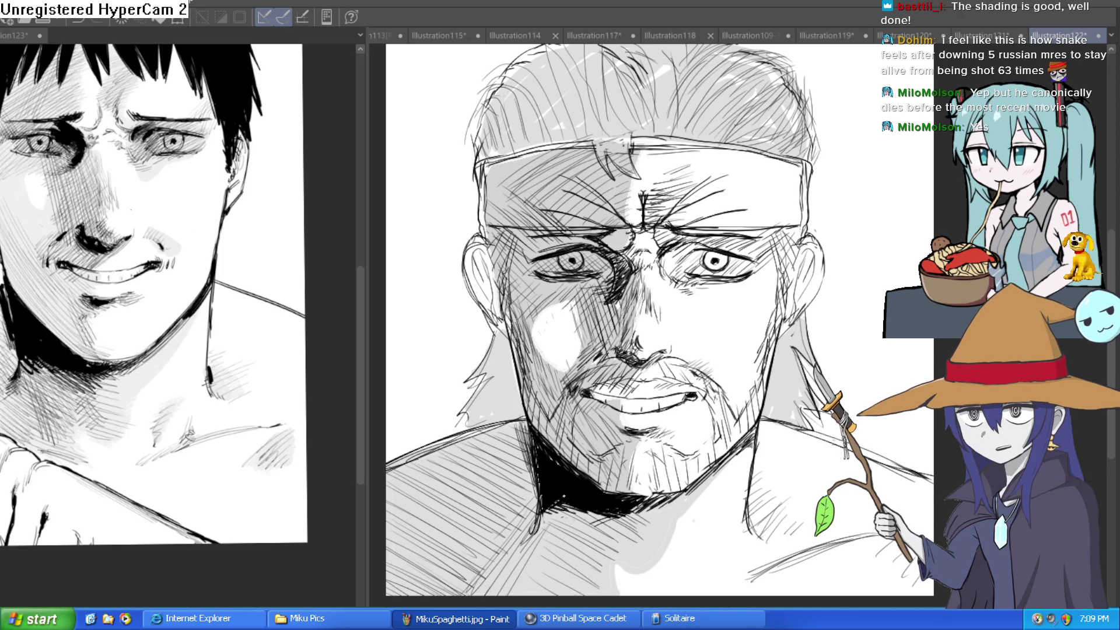
- Finish the extra cross-hatching over face, neck and shoulders and zoom out
scroll(883, 149, "down", 3)
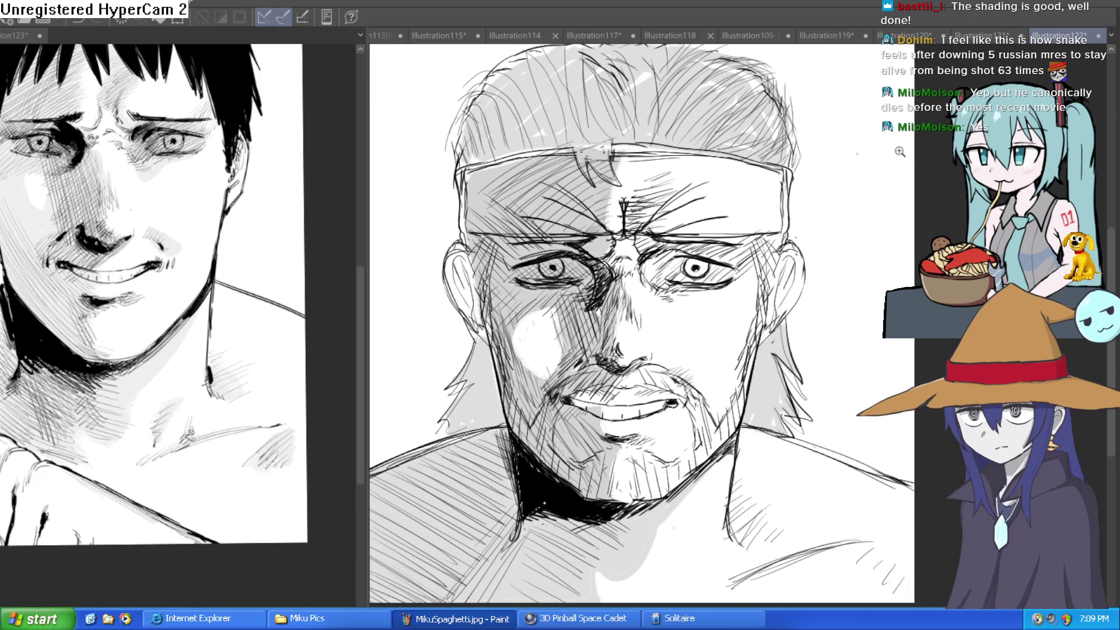
- Zoom in on the mouth and tilt the drawing about 30 degrees
scroll(863, 164, "up", 2)
scroll(859, 155, "down", 3)
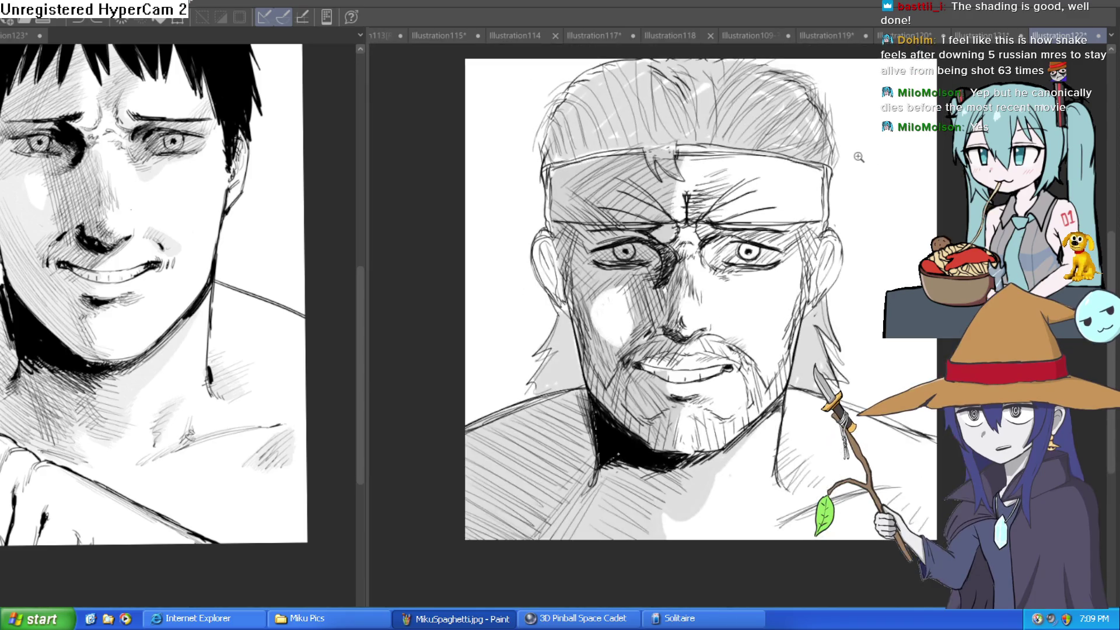
left_click_drag(859, 203, 830, 295)
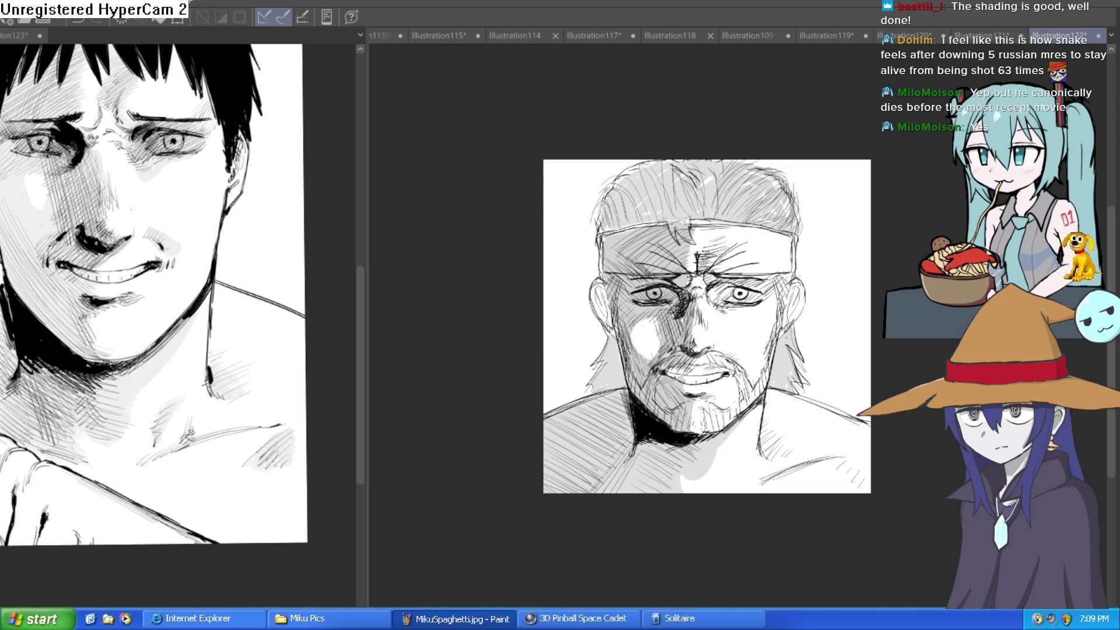
left_click_drag(805, 295, 750, 230)
scroll(750, 230, "up", 5)
- Rework the cigarette strokes at the mouth, then erase the cigarette outline
mouse_move(670, 361)
left_mouse_down()
mouse_move(788, 291)
mouse_move(880, 256)
mouse_move(822, 304)
mouse_move(678, 371)
left_mouse_up()
left_click_drag(718, 333, 721, 355)
key("ctrl+z")
key("ctrl+z")
key("ctrl+z")
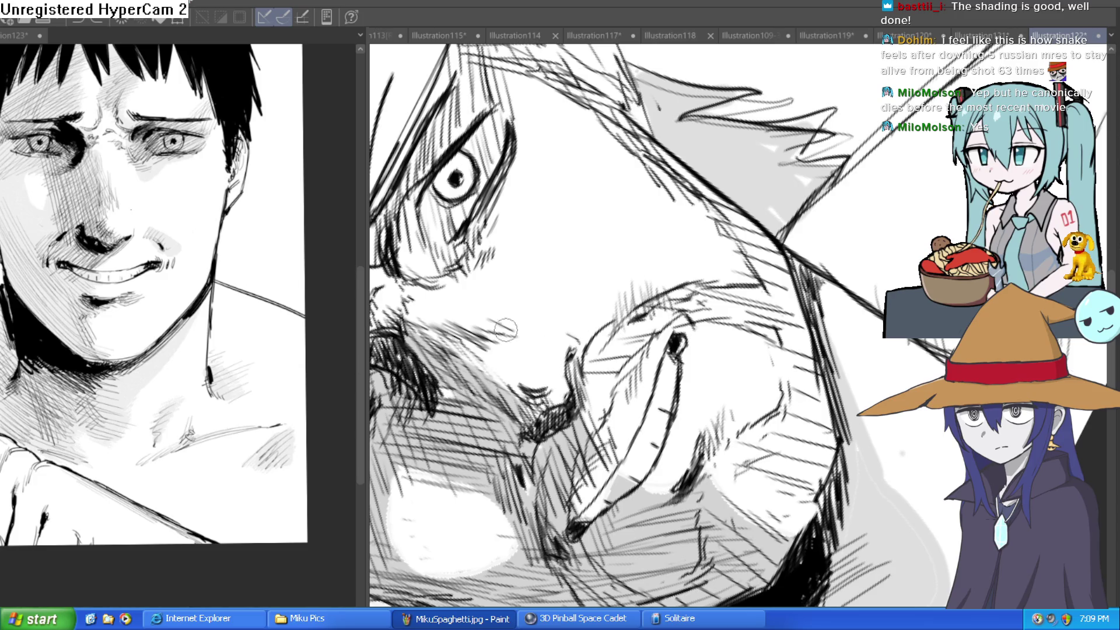
mouse_move(688, 344)
left_mouse_down()
mouse_move(881, 256)
mouse_move(839, 302)
mouse_move(674, 373)
left_mouse_up()
left_click_drag(719, 330, 721, 345)
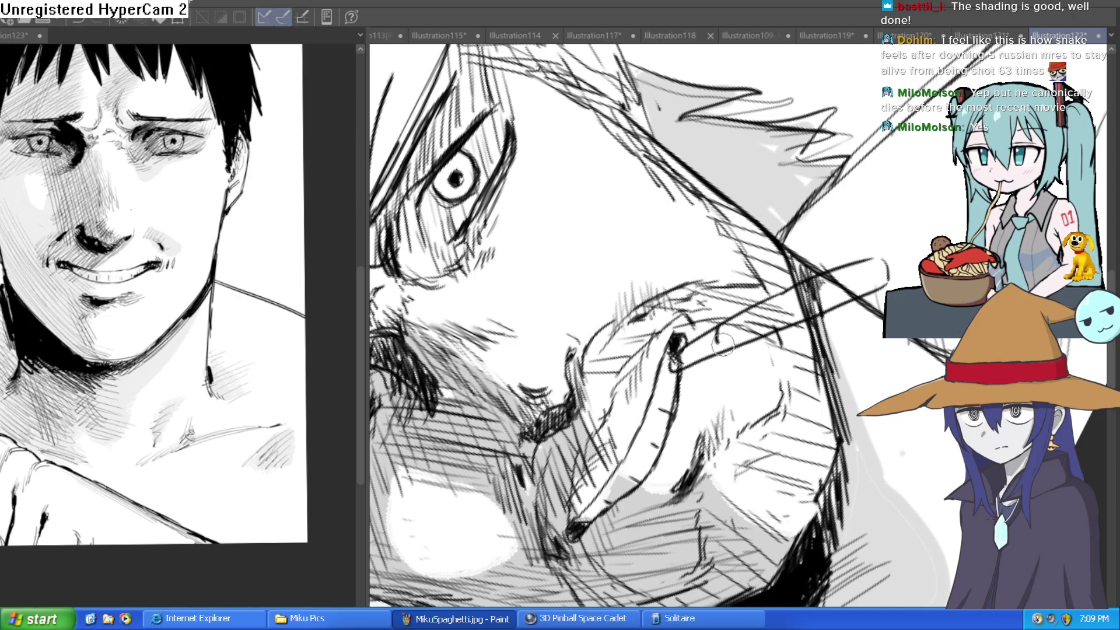
left_click_drag(875, 259, 866, 286)
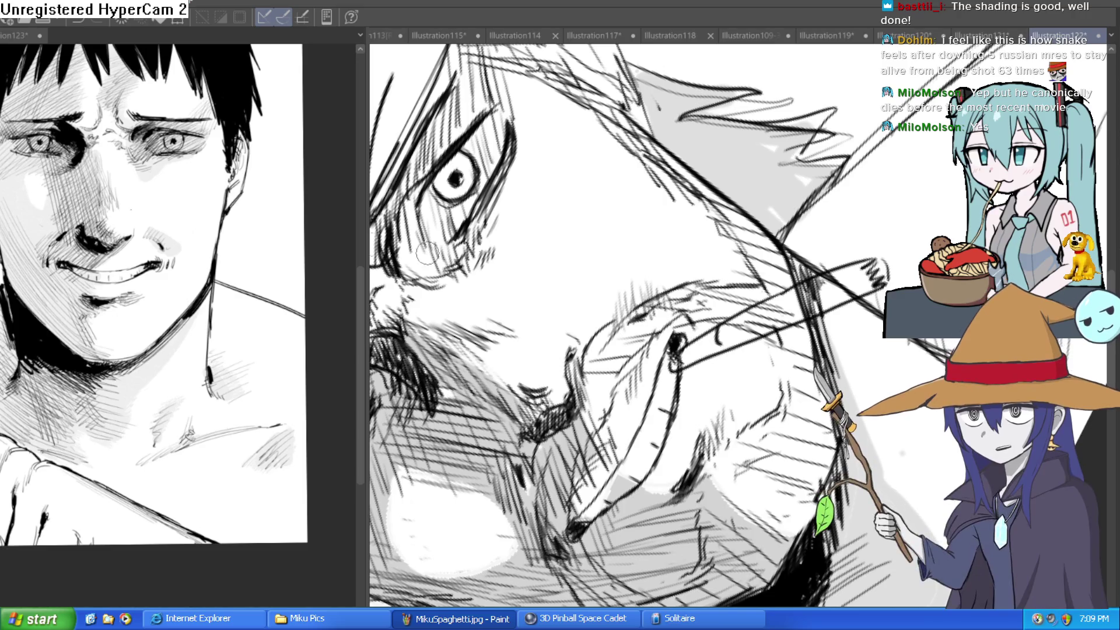
mouse_move(804, 296)
left_mouse_down()
mouse_move(779, 299)
mouse_move(765, 327)
mouse_move(720, 324)
mouse_move(839, 281)
mouse_move(848, 292)
mouse_move(688, 353)
left_mouse_up()
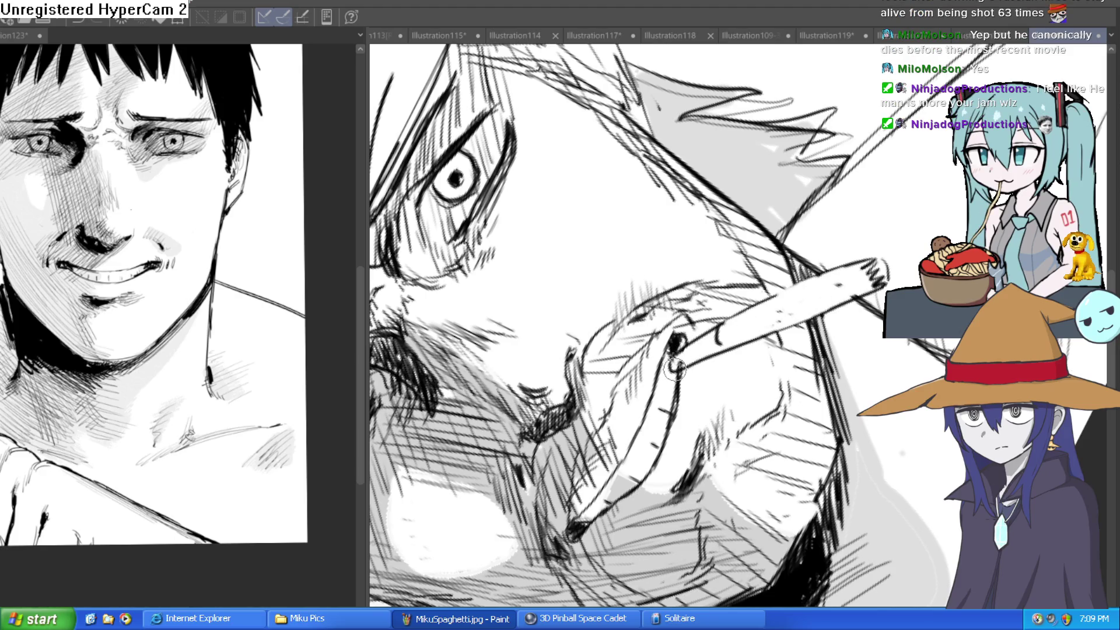
- Fit the page in the window and adjust the zoom and rotation slightly
key("ctrl+0")
scroll(816, 415, "up", 5)
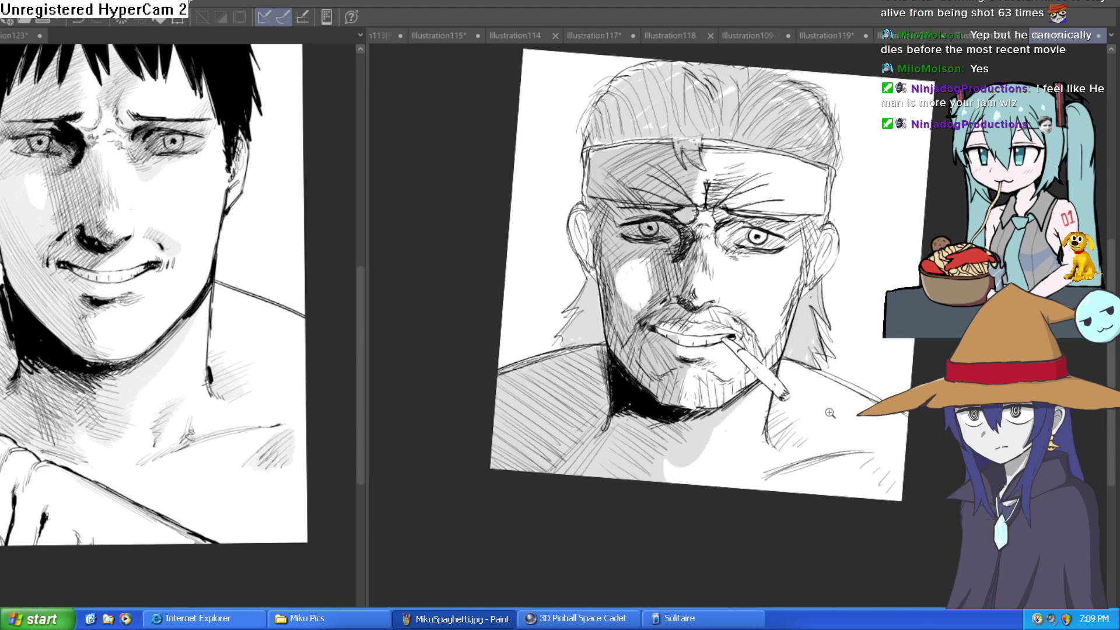
key("minus")
key("minus")
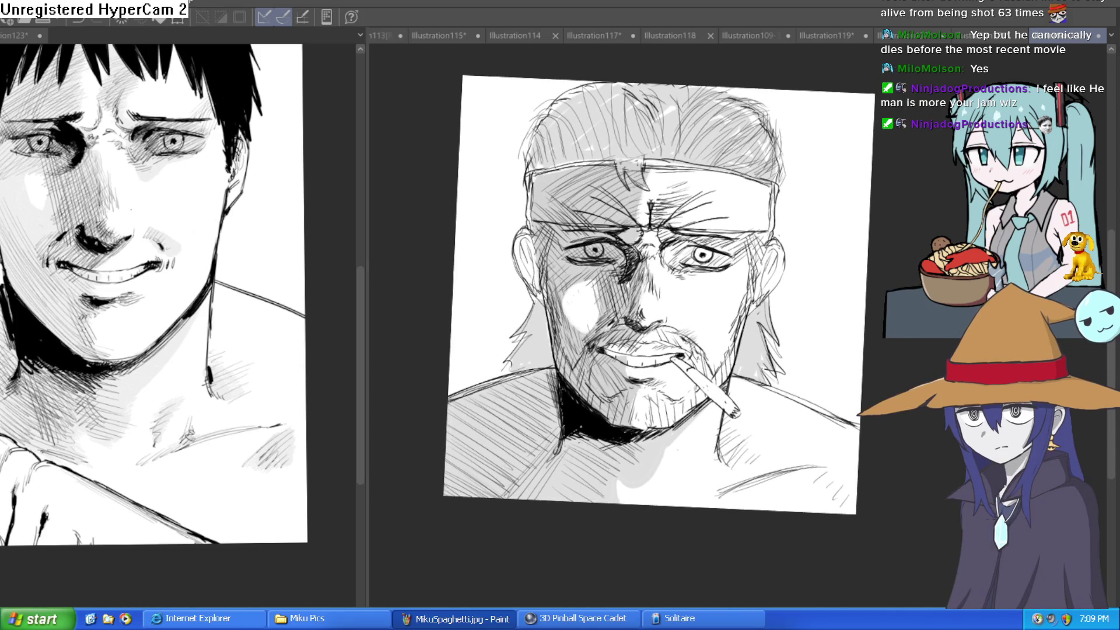
scroll(749, 404, "up", 3)
key("asciicircum")
key("asciicircum")
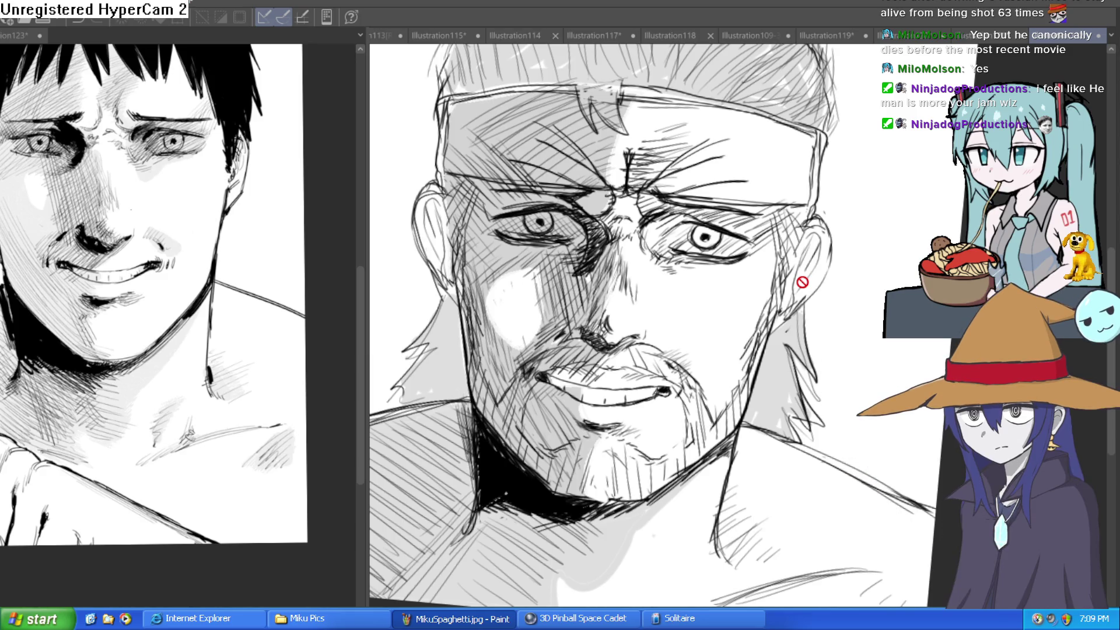
scroll(837, 266, "down", 4)
- Level the canvas rotation with Ctrl+0 and pan until the whole face is centred
mouse_move(838, 259)
left_mouse_down()
mouse_move(767, 260)
mouse_move(758, 292)
left_mouse_up()
scroll(737, 311, "up", 2)
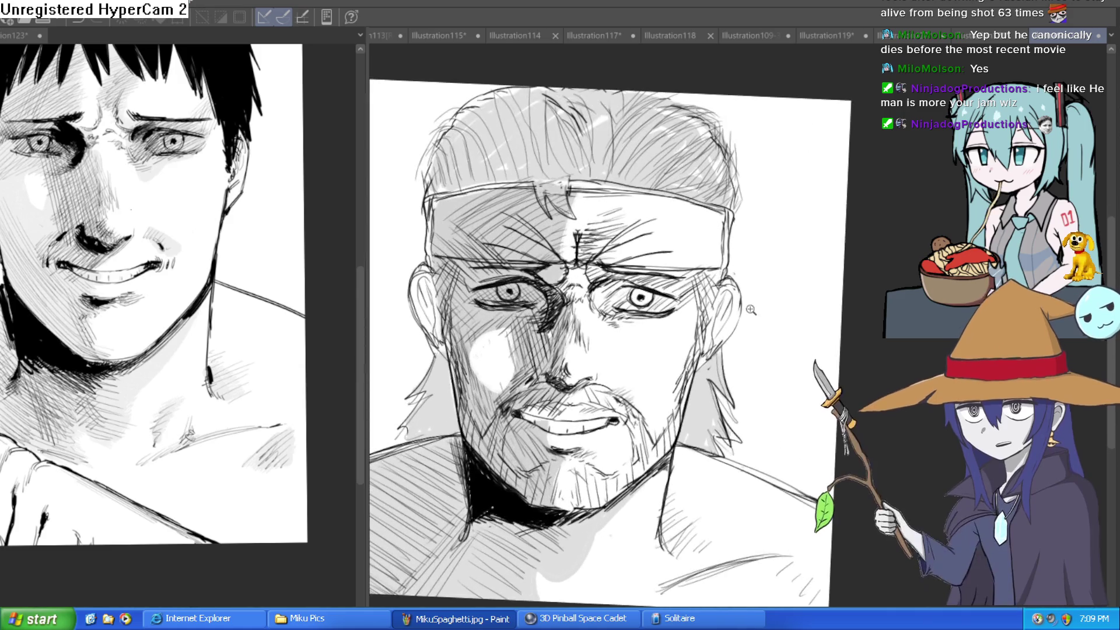
key("ctrl+0")
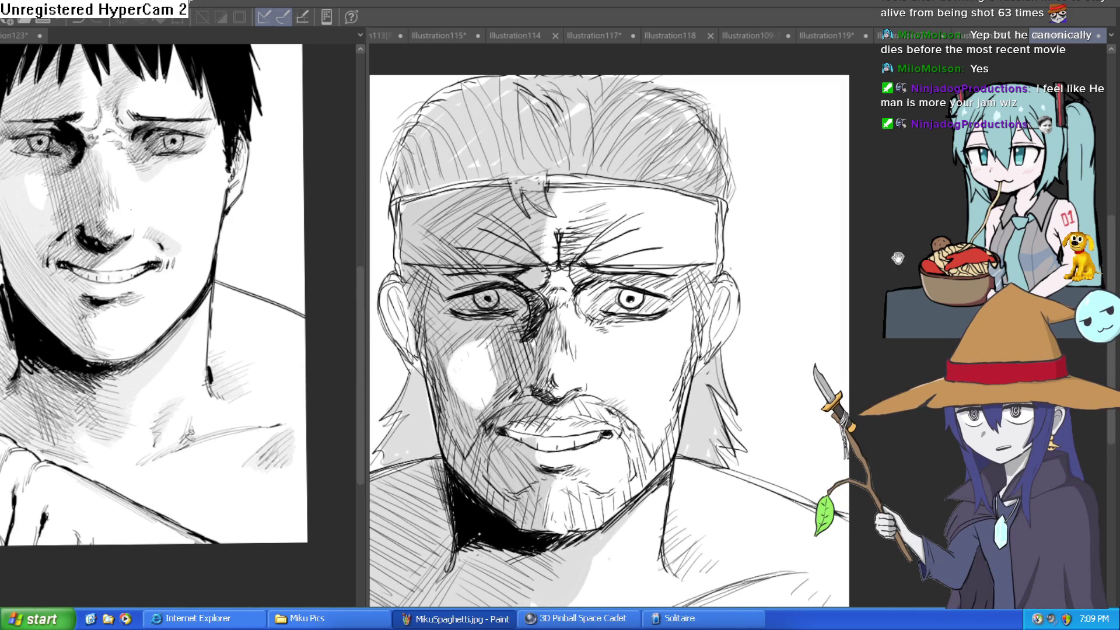
scroll(805, 322, "up", 2)
mouse_move(805, 285)
left_mouse_down()
mouse_move(831, 330)
mouse_move(821, 359)
left_mouse_up()
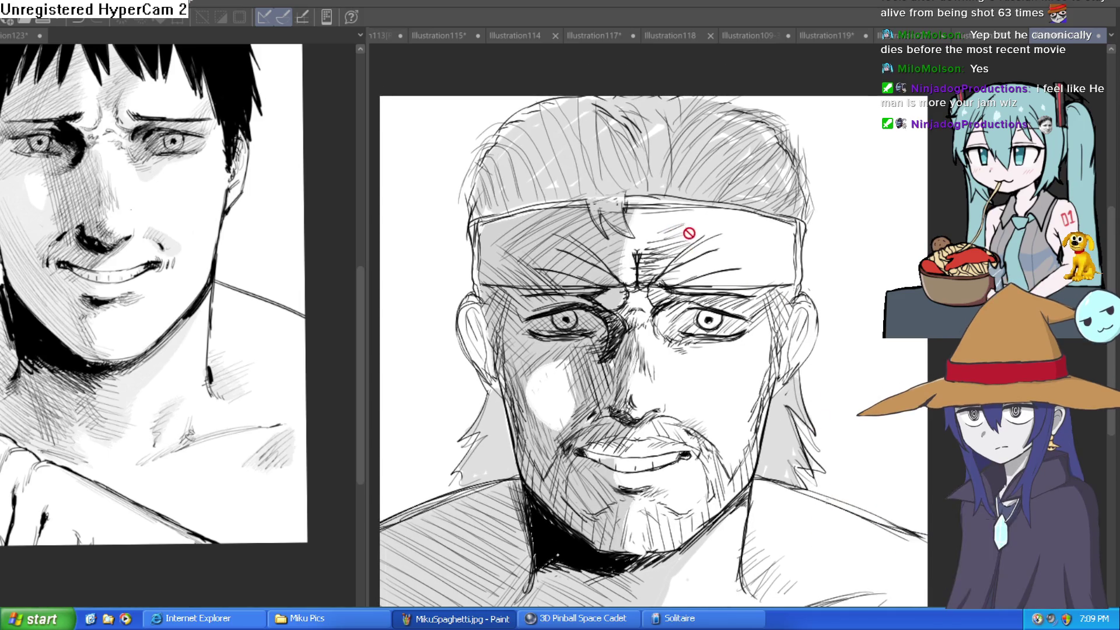
mouse_move(809, 243)
left_mouse_down()
mouse_move(822, 252)
mouse_move(799, 252)
mouse_move(807, 275)
left_mouse_up()
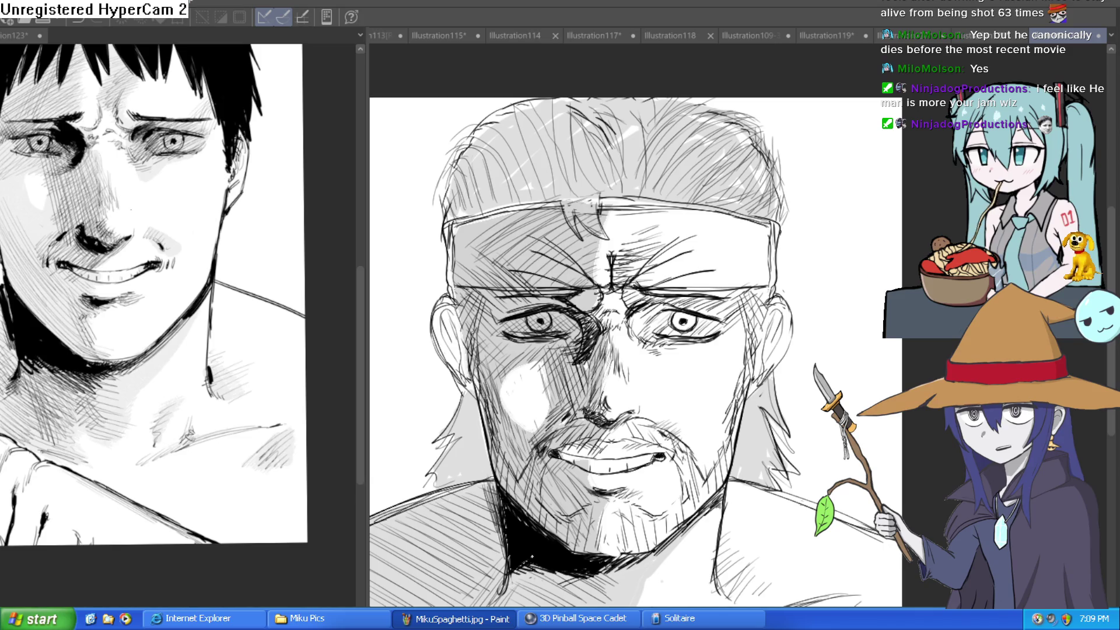
left_click_drag(751, 360, 758, 368)
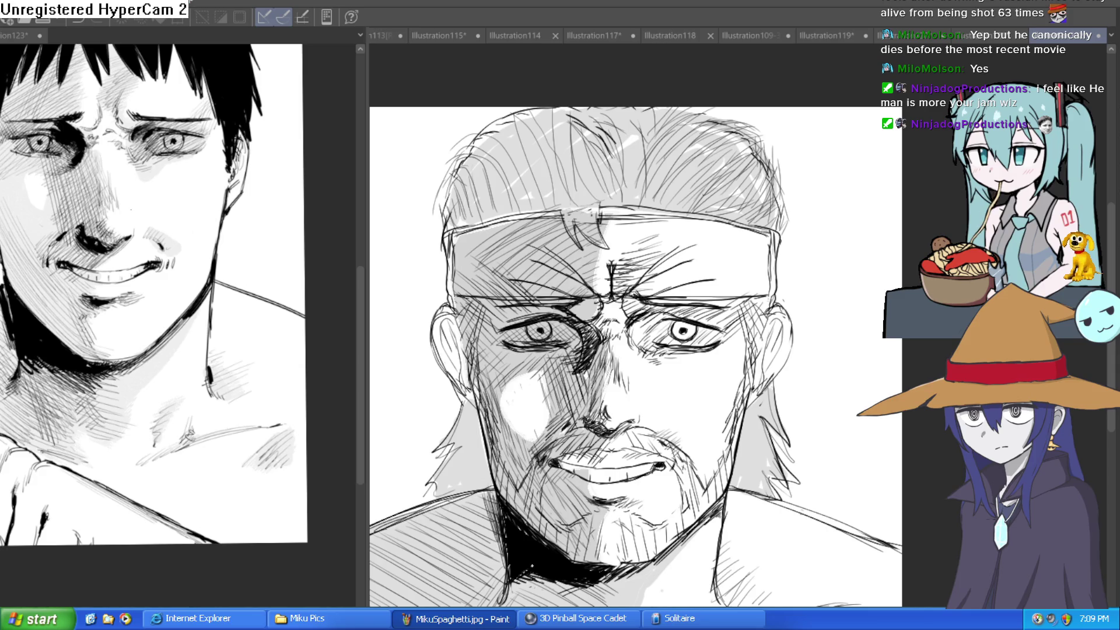
scroll(593, 327, "up", 3)
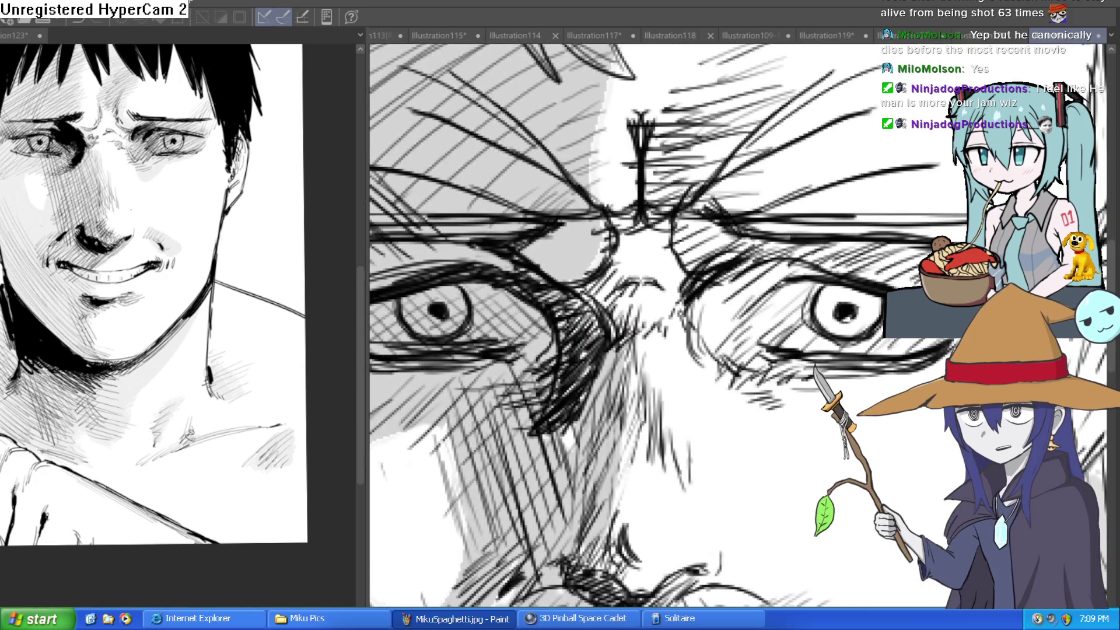
- Enlarge the brush and paint dark strokes at the left eye's inner corner shadow
key("bracketright")
key("bracketright")
key("bracketright")
mouse_move(572, 314)
left_mouse_down()
mouse_move(583, 333)
mouse_move(574, 356)
mouse_move(559, 350)
mouse_move(576, 348)
mouse_move(559, 379)
mouse_move(554, 350)
mouse_move(577, 374)
left_mouse_up()
key("ctrl+0")
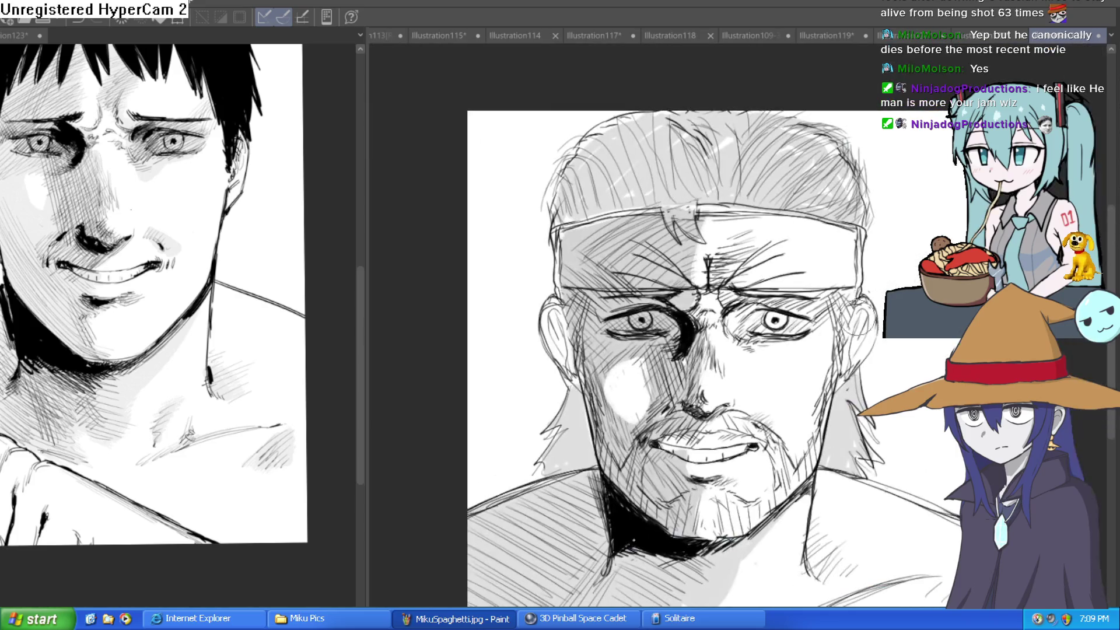
scroll(659, 312, "up", 5)
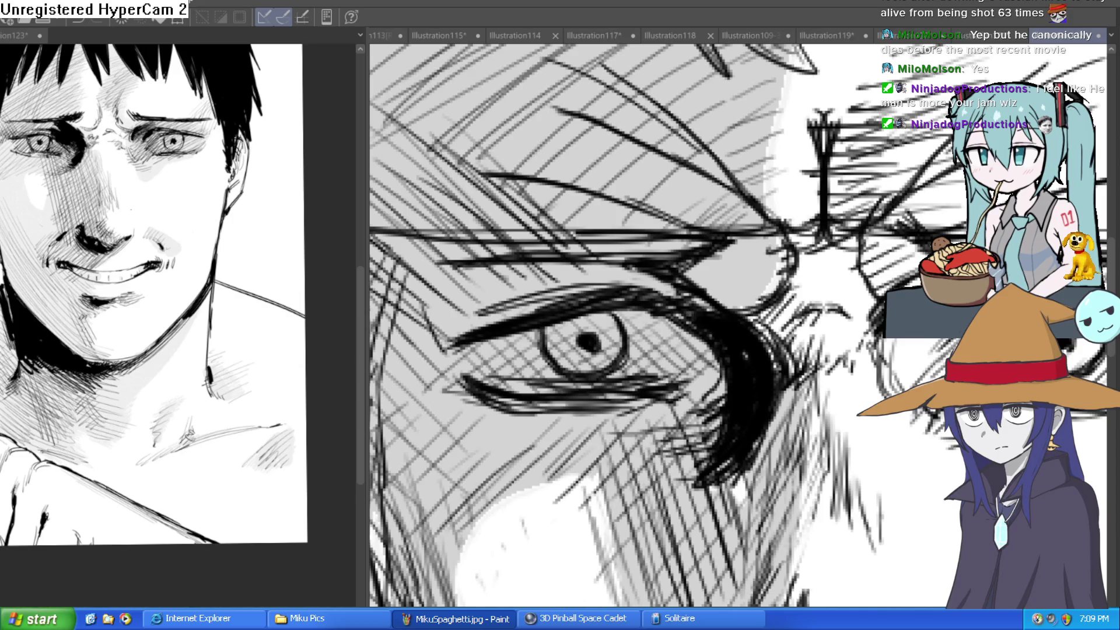
key("asciicircum")
mouse_move(708, 309)
left_mouse_down()
mouse_move(693, 303)
mouse_move(708, 370)
left_mouse_up()
- Level the rotation and zoom out until the whole face and page top show
key("minus")
left_click_drag(829, 353, 830, 265)
key("minus")
key("minus")
key("minus")
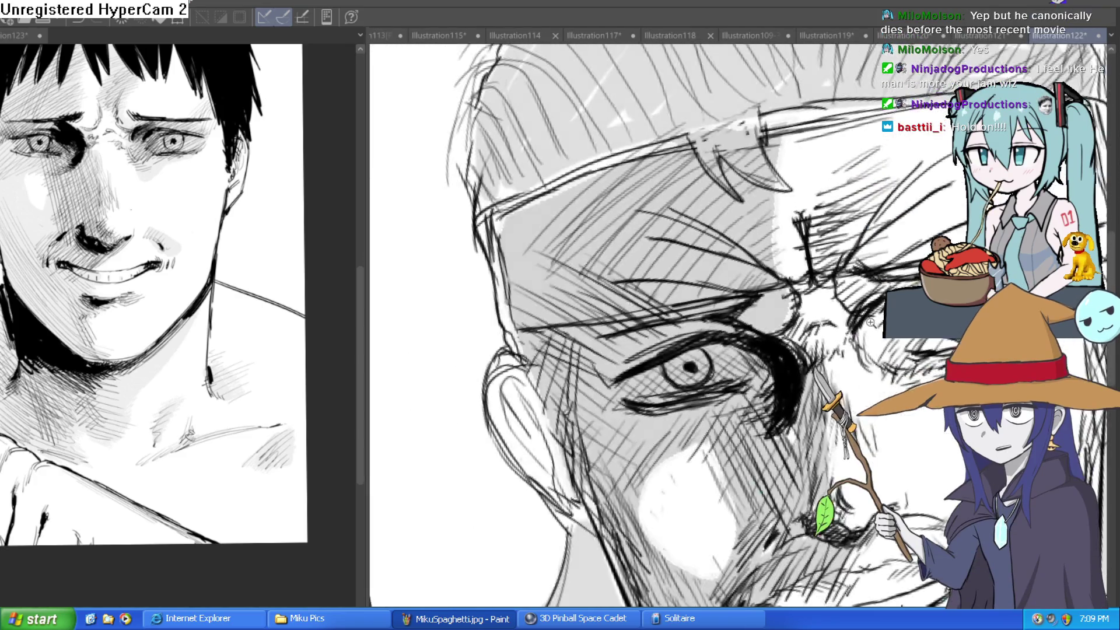
key("minus")
key("minus")
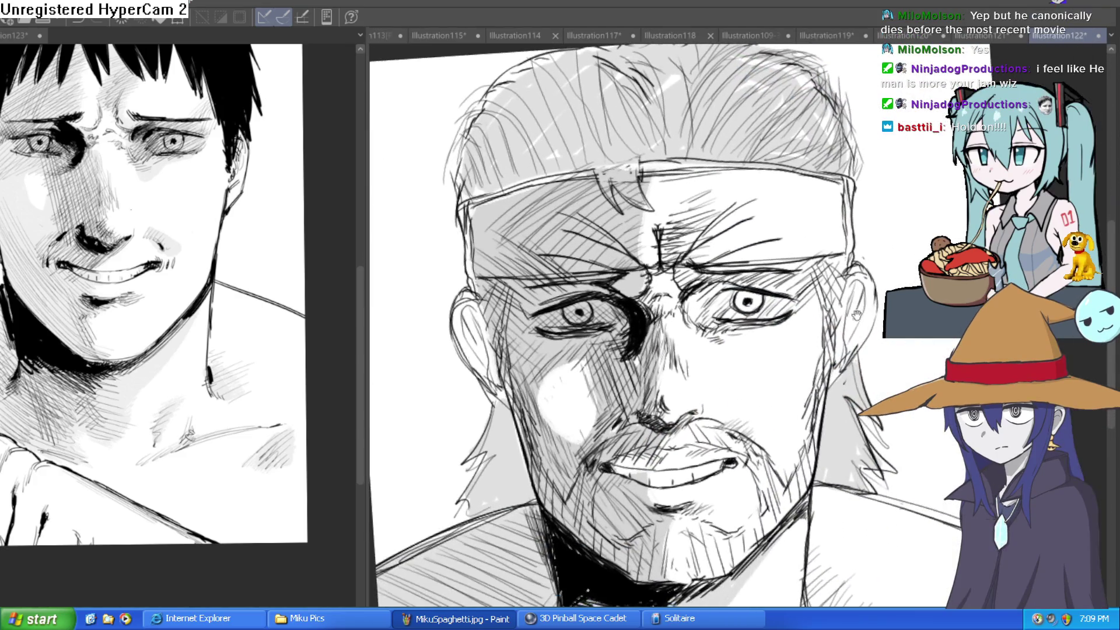
left_click_drag(859, 259, 818, 274)
key("asciicircum")
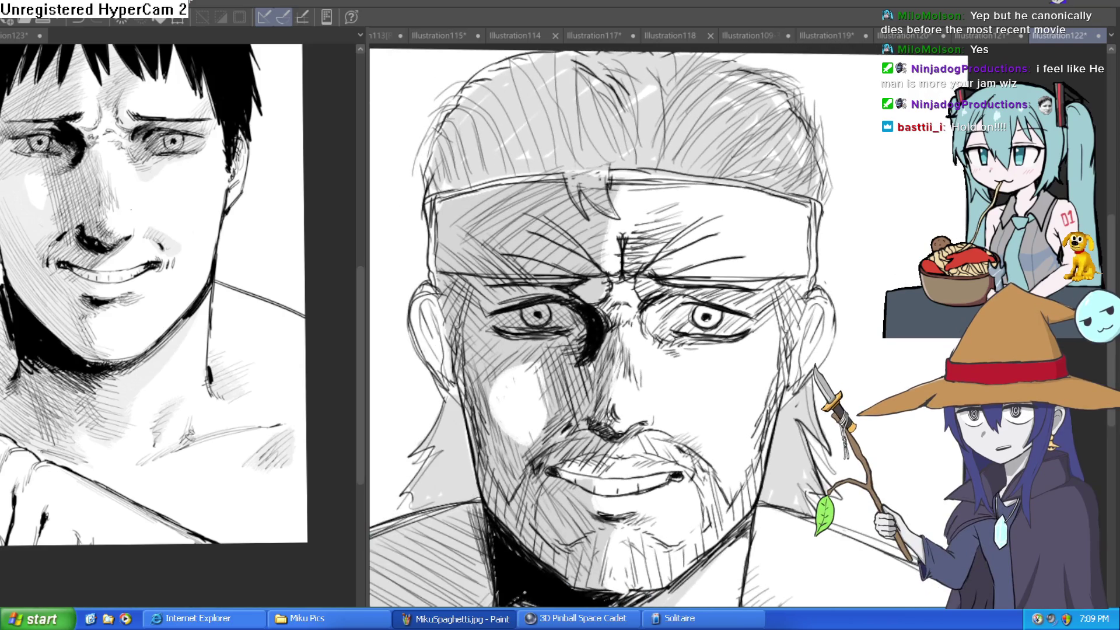
key("minus")
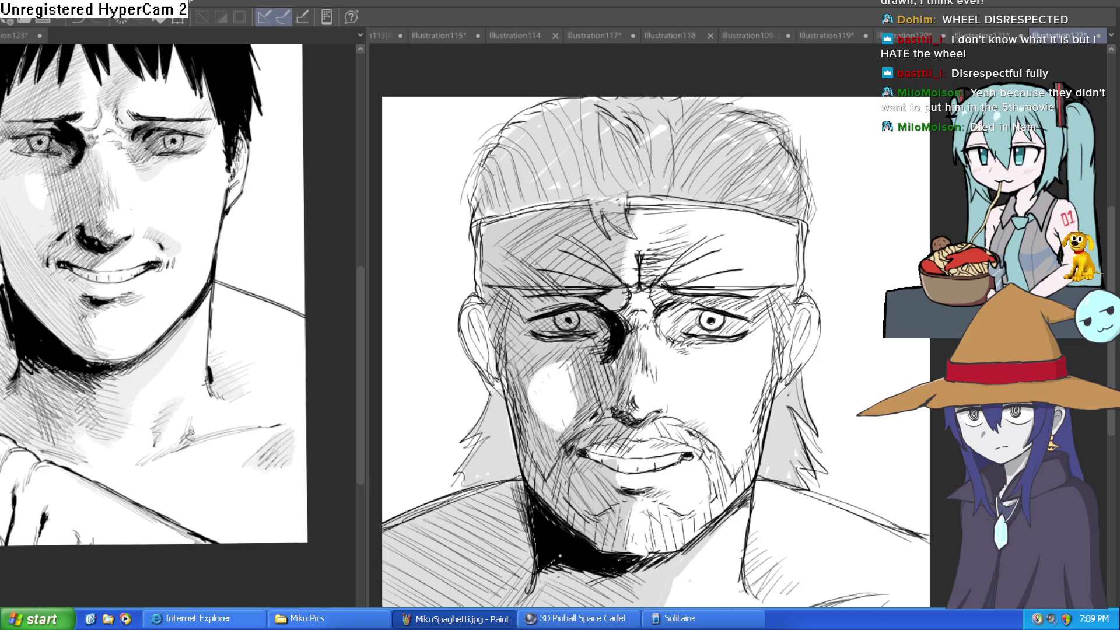
- Pan Illustration123 to show the dark-haired man's whole head, then return to Illustration122
left_click_drag(642, 350, 721, 310)
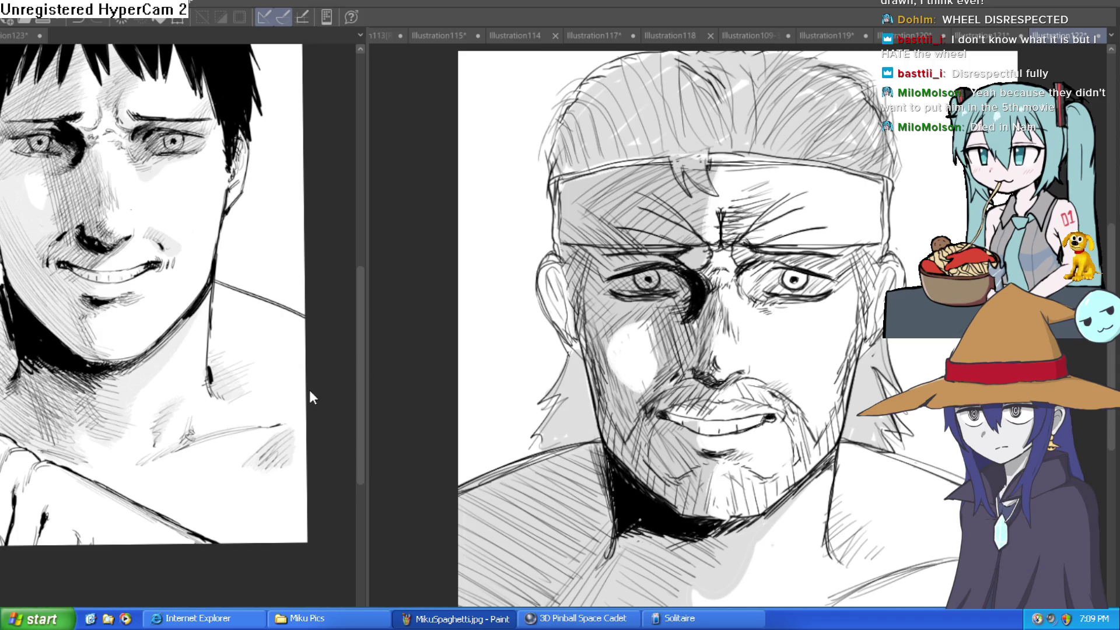
mouse_move(223, 434)
left_mouse_down()
mouse_move(280, 517)
mouse_move(289, 573)
left_mouse_up()
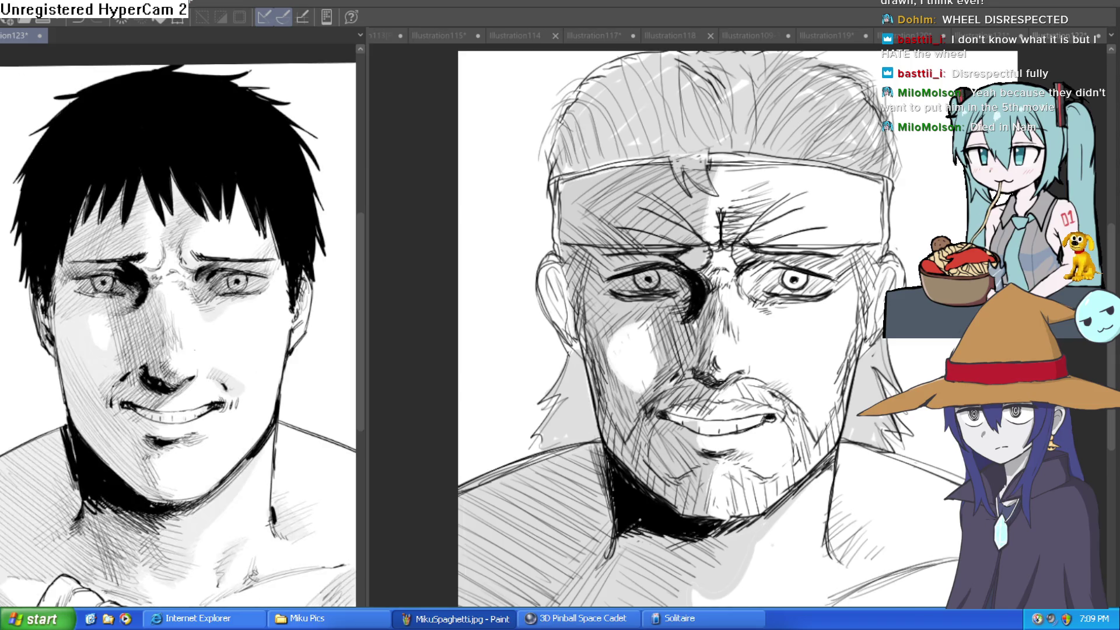
key("ctrl+Tab")
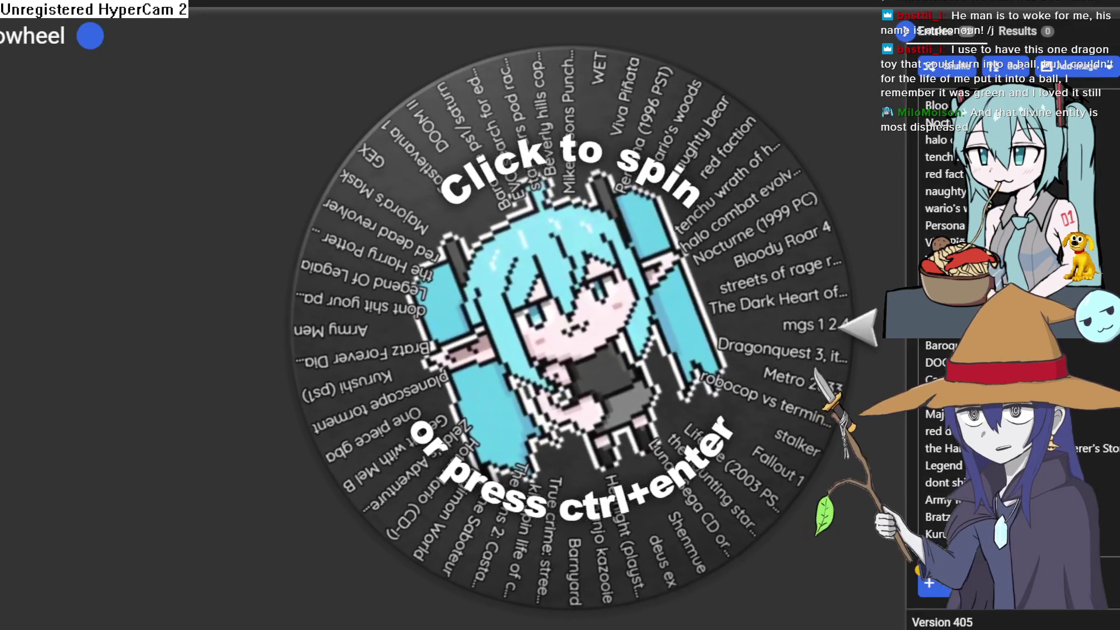
- Spin the Wheel of Names game-title wheel to pick a winner
left_click(554, 301)
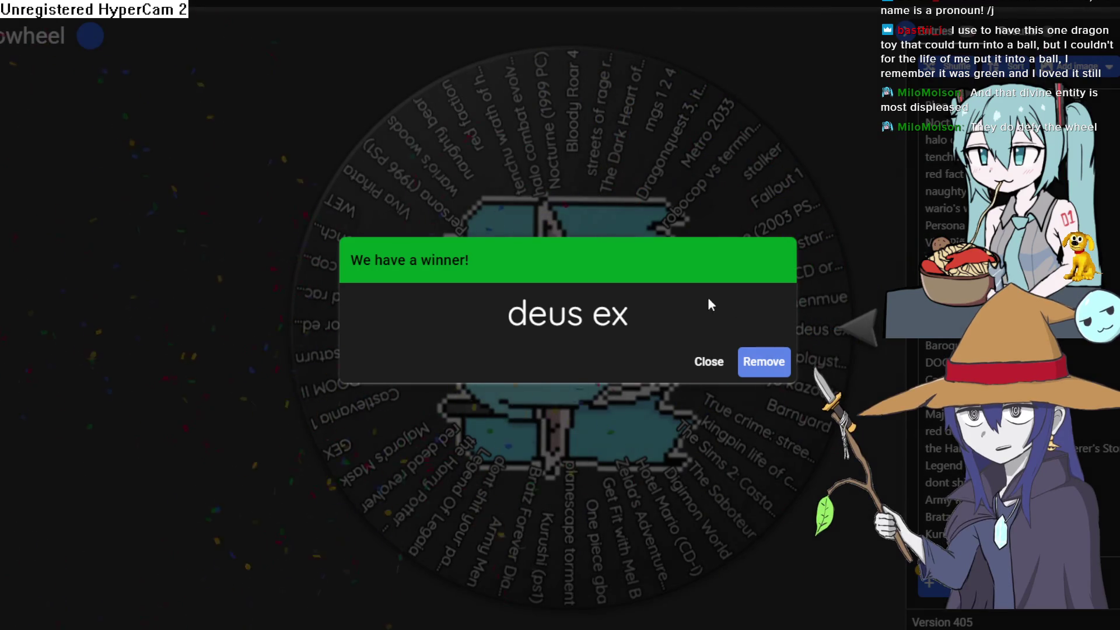
left_click_drag(652, 322, 510, 332)
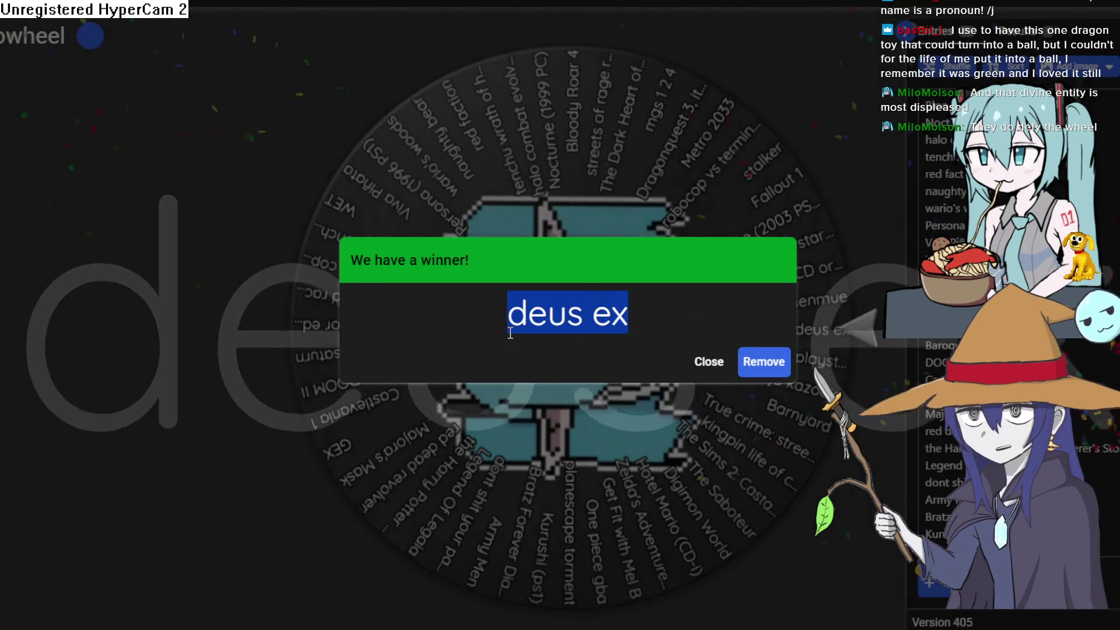
left_click(553, 319)
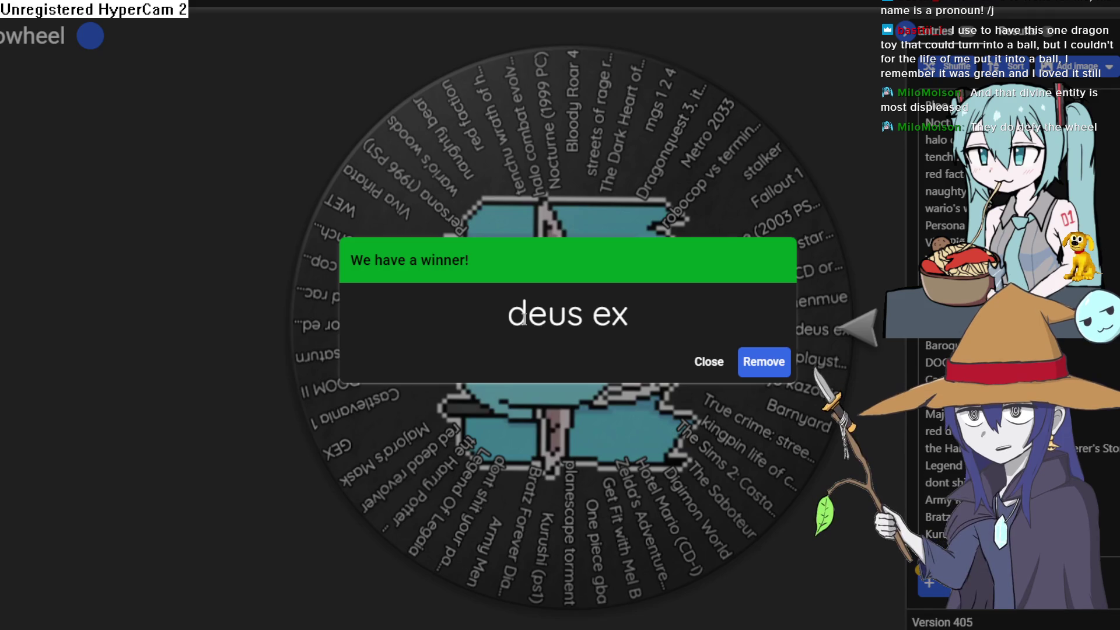
left_click_drag(517, 318, 577, 312)
left_click(577, 313)
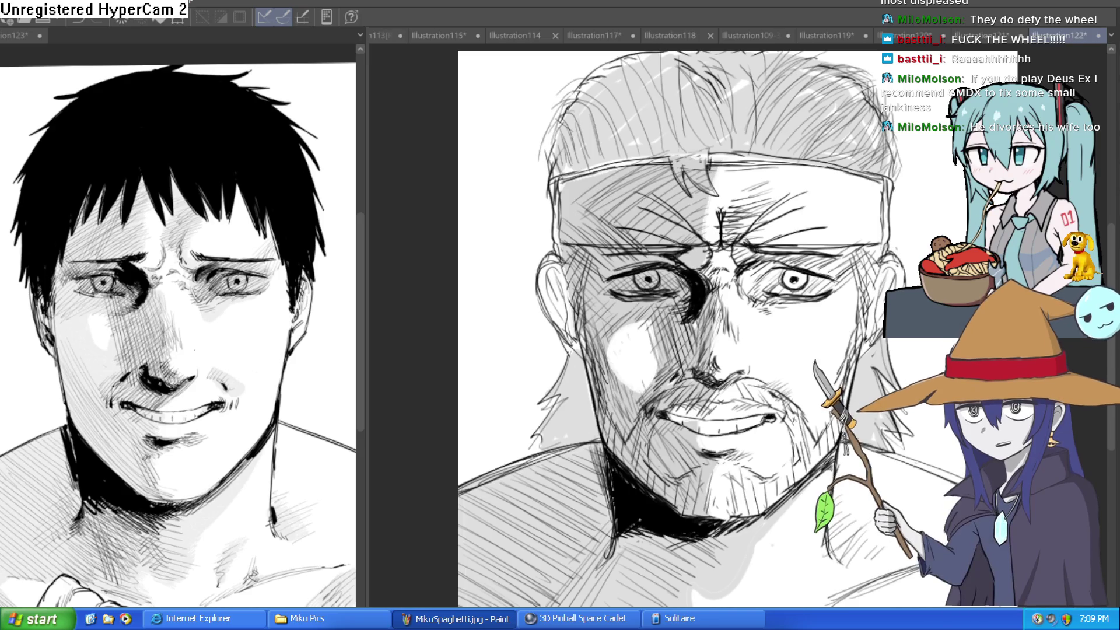
- Flip through the Illustration118, Illustration117, Glorp alien and Illustration109-33 canvases
left_click(671, 36)
left_click(601, 36)
left_click(514, 36)
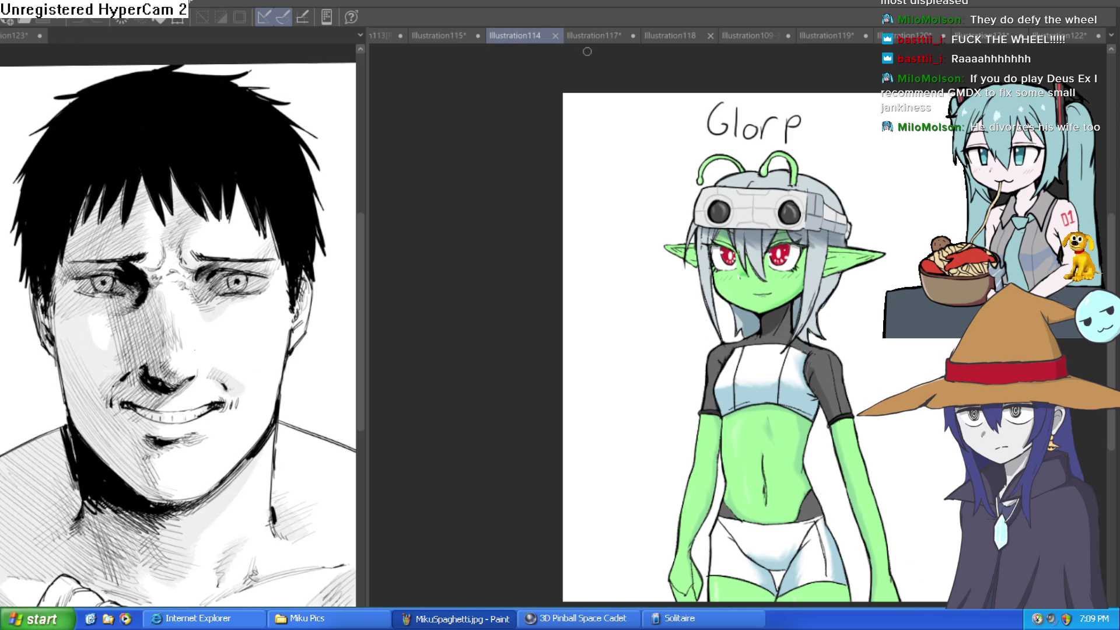
left_click(762, 38)
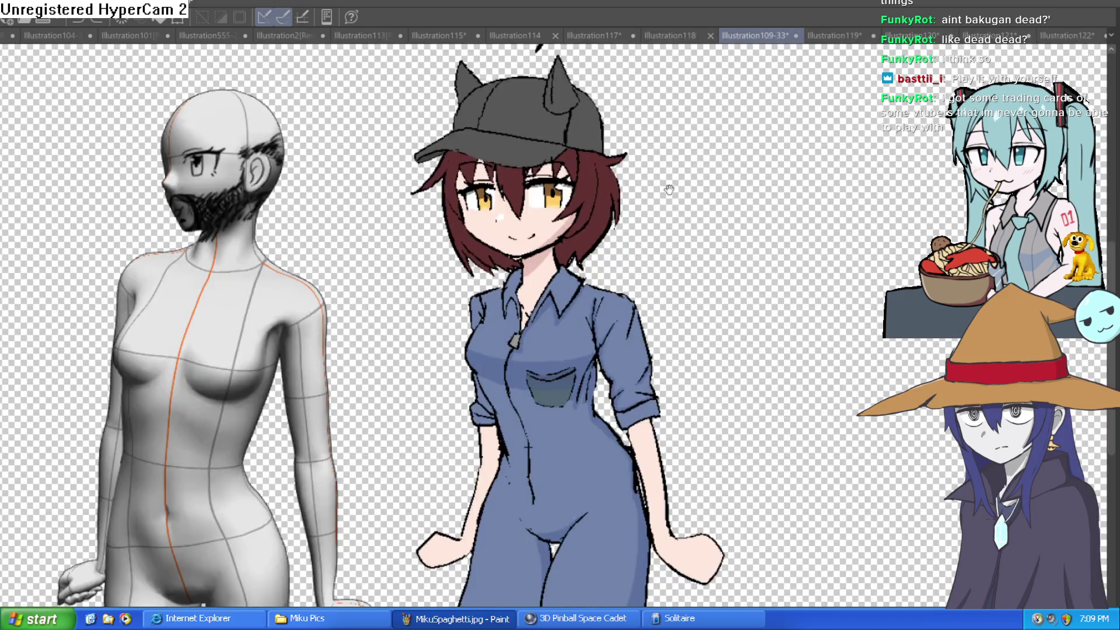
- Reframe the girl drawing, then move through Illustration122 to the Illustration121 anime head
mouse_move(631, 280)
left_mouse_down()
mouse_move(680, 202)
mouse_move(659, 155)
left_mouse_up()
mouse_move(667, 261)
left_mouse_down()
mouse_move(768, 219)
mouse_move(727, 184)
left_mouse_up()
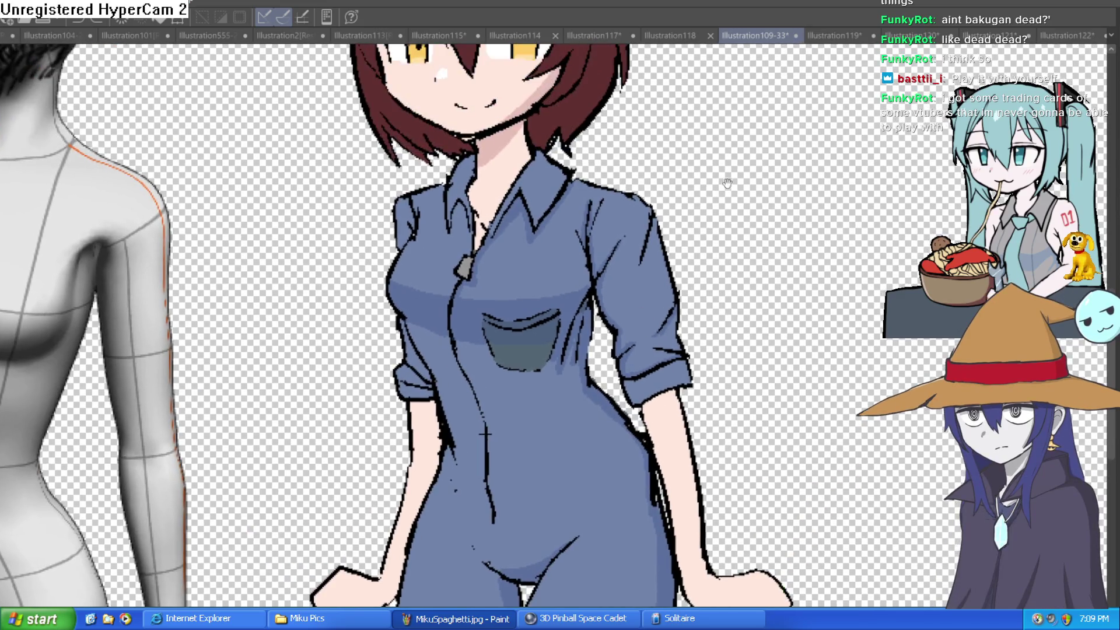
left_click(1068, 37)
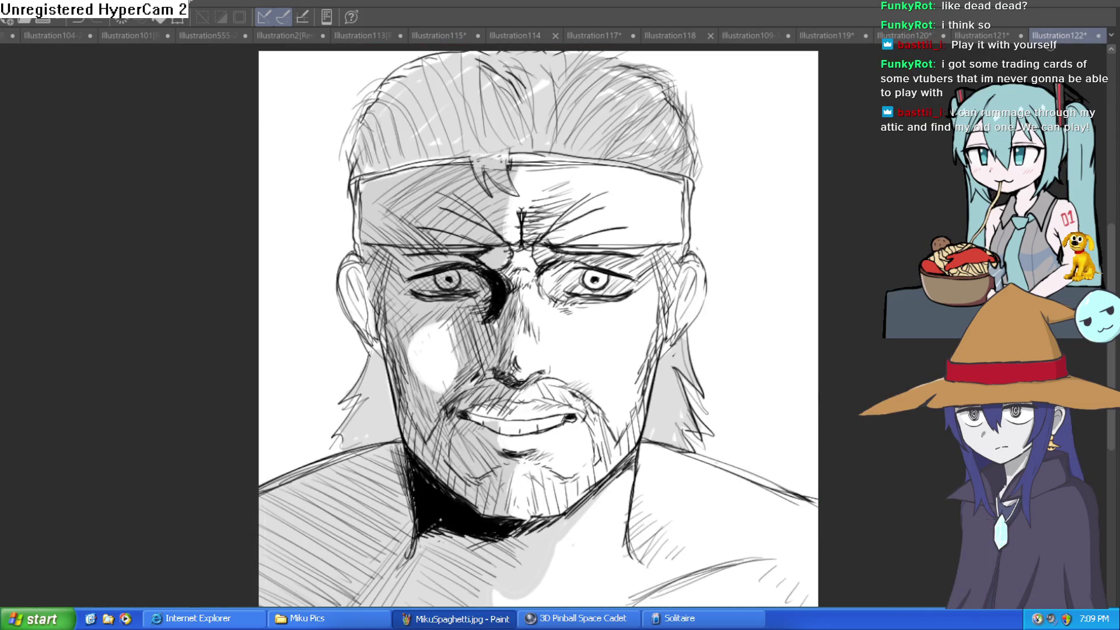
left_click(992, 35)
scroll(823, 300, "up", 4)
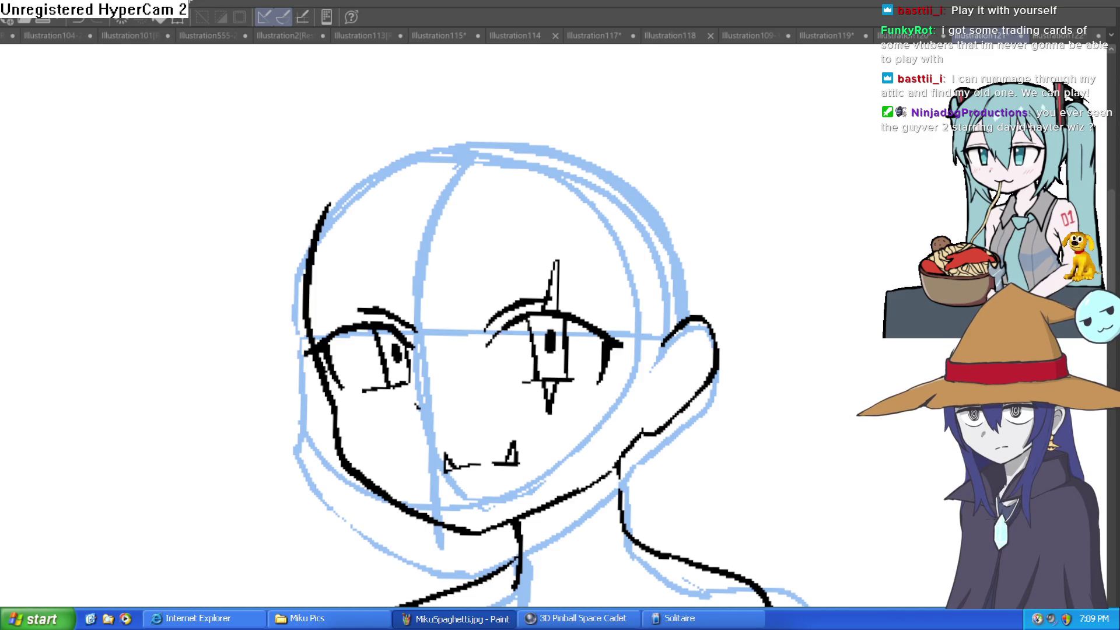
- Try and undo several test pen strokes while repositioning the anime head in view
left_click_drag(780, 257, 862, 180)
key("ctrl+z")
mouse_move(180, 159)
left_mouse_down()
mouse_move(195, 232)
mouse_move(305, 155)
left_mouse_up()
key("ctrl+z")
left_click_drag(178, 280, 279, 216)
key("ctrl+z")
mouse_move(624, 201)
left_mouse_down()
mouse_move(589, 205)
mouse_move(578, 251)
left_mouse_up()
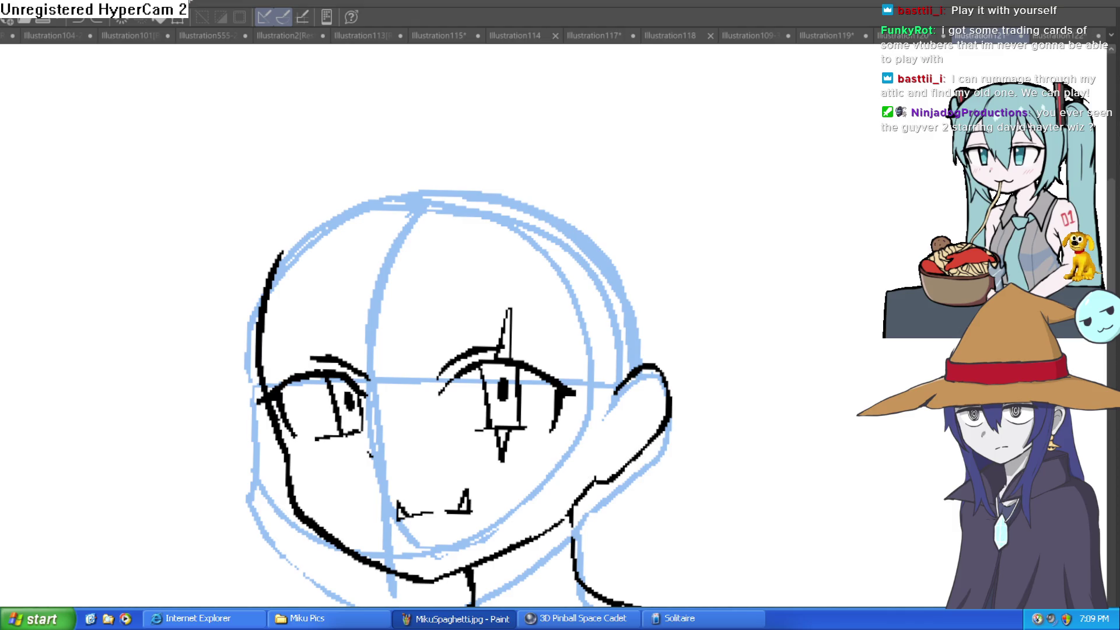
left_click_drag(688, 277, 796, 213)
key("ctrl+z")
scroll(513, 197, "down", 2)
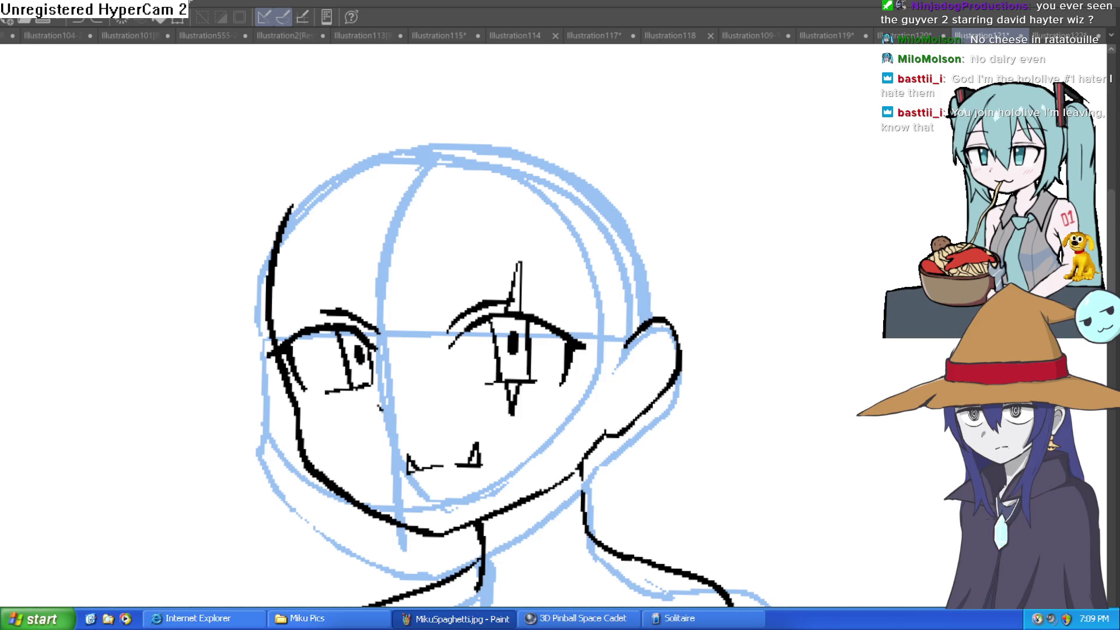
- Undo a test zigzag, then ink the first bang strands over the forehead
mouse_move(721, 304)
left_mouse_down()
mouse_move(722, 248)
mouse_move(819, 214)
left_mouse_up()
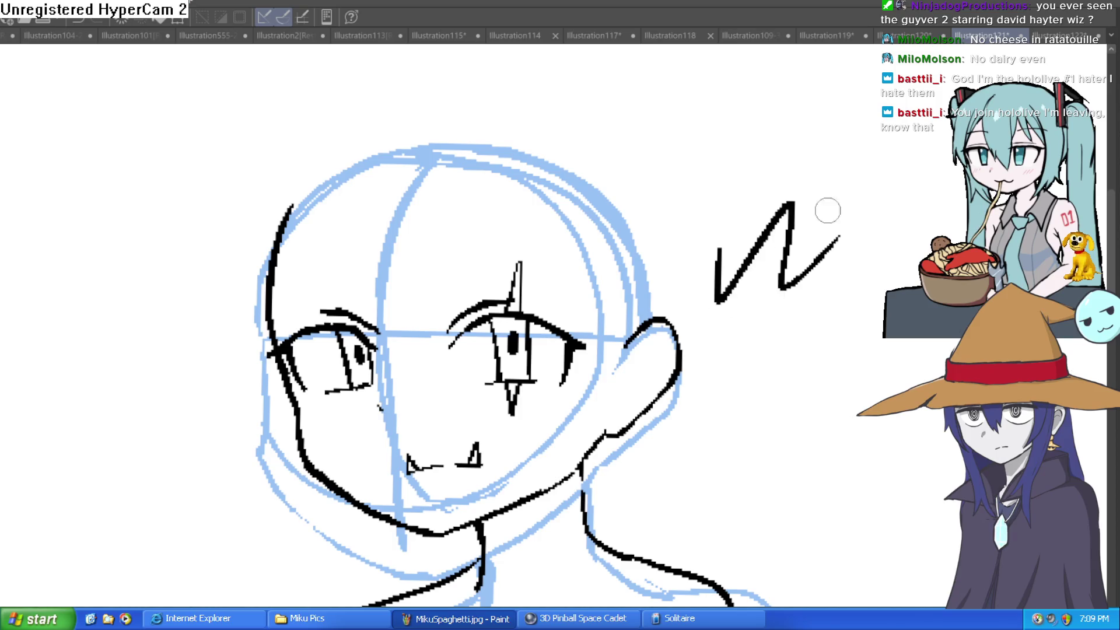
key("ctrl+z")
scroll(724, 211, "down", 2)
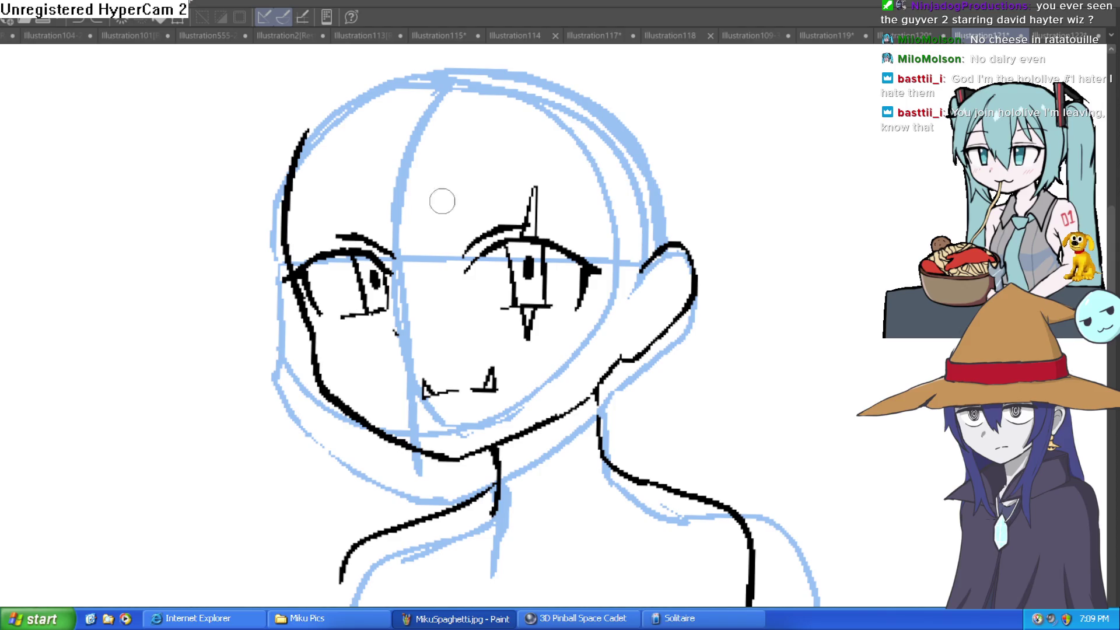
mouse_move(398, 170)
left_mouse_down()
mouse_move(432, 293)
mouse_move(460, 172)
left_mouse_up()
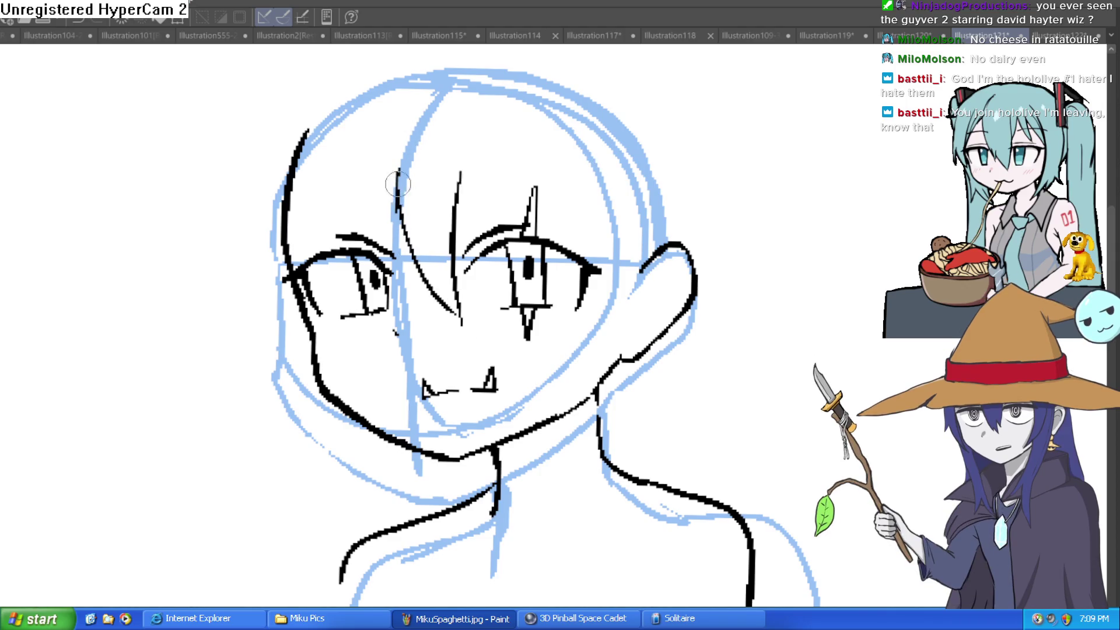
left_click_drag(398, 192, 462, 98)
- Ink a long side hair line, the spiky lock below the ear and an ear-to-crown strand
mouse_move(577, 122)
left_mouse_down()
mouse_move(539, 175)
mouse_move(540, 140)
mouse_move(531, 176)
left_mouse_up()
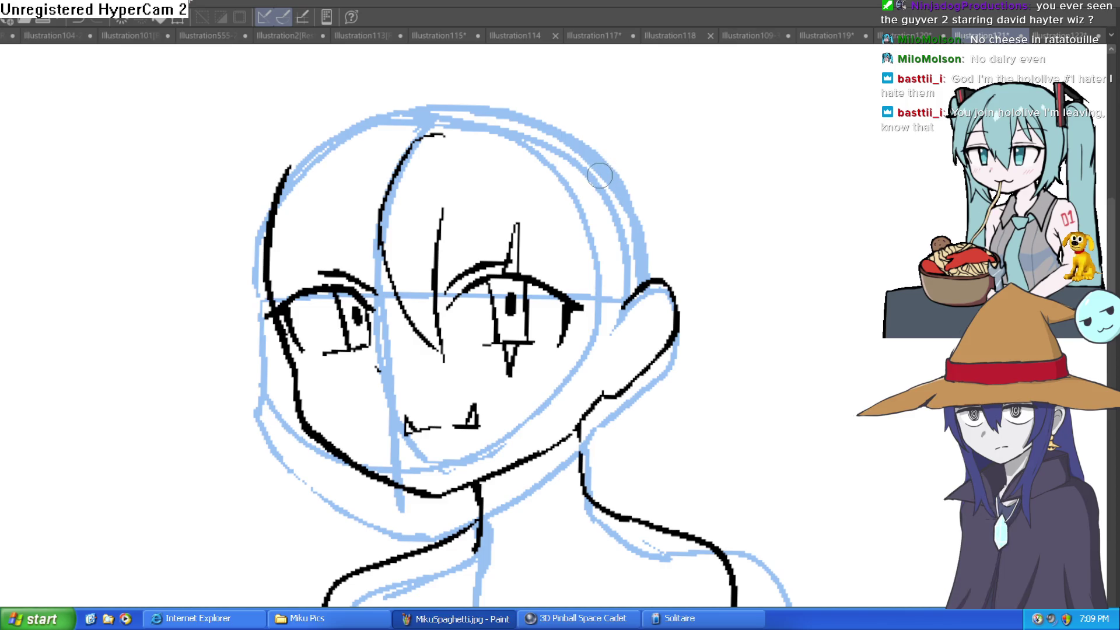
mouse_move(577, 179)
left_mouse_down()
mouse_move(568, 174)
mouse_move(555, 377)
left_mouse_up()
left_click_drag(557, 376, 615, 295)
left_click_drag(694, 268, 665, 255)
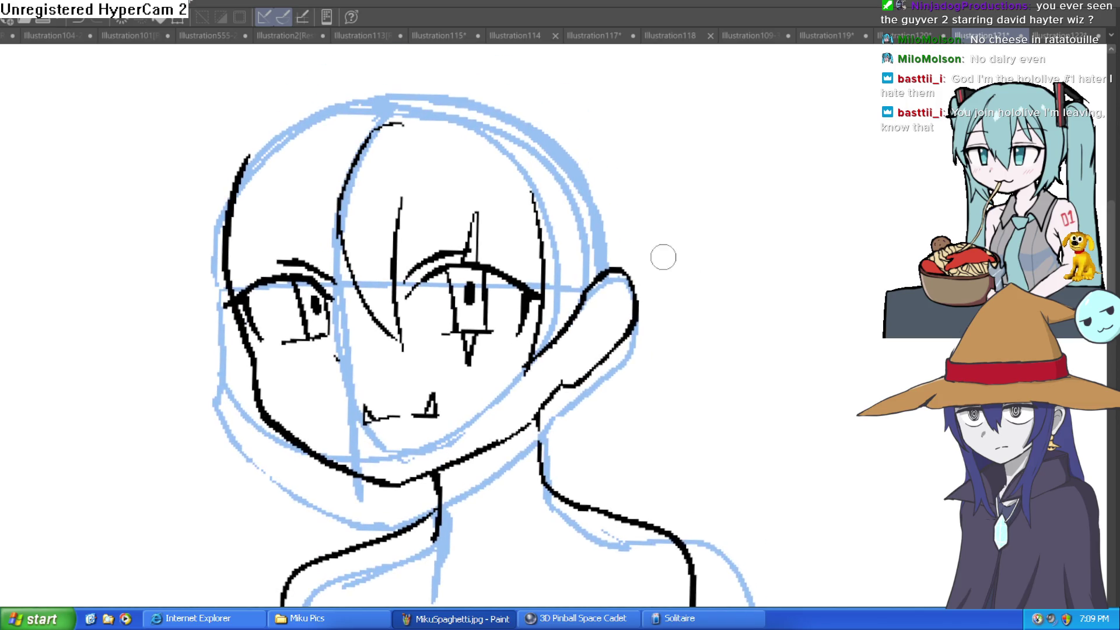
mouse_move(610, 358)
left_mouse_down()
mouse_move(594, 405)
mouse_move(548, 446)
left_mouse_up()
mouse_move(638, 318)
left_mouse_down()
mouse_move(642, 243)
mouse_move(553, 106)
left_mouse_up()
mouse_move(535, 294)
left_mouse_down()
mouse_move(502, 161)
mouse_move(421, 256)
mouse_move(403, 192)
left_mouse_up()
left_click_drag(492, 155, 490, 186)
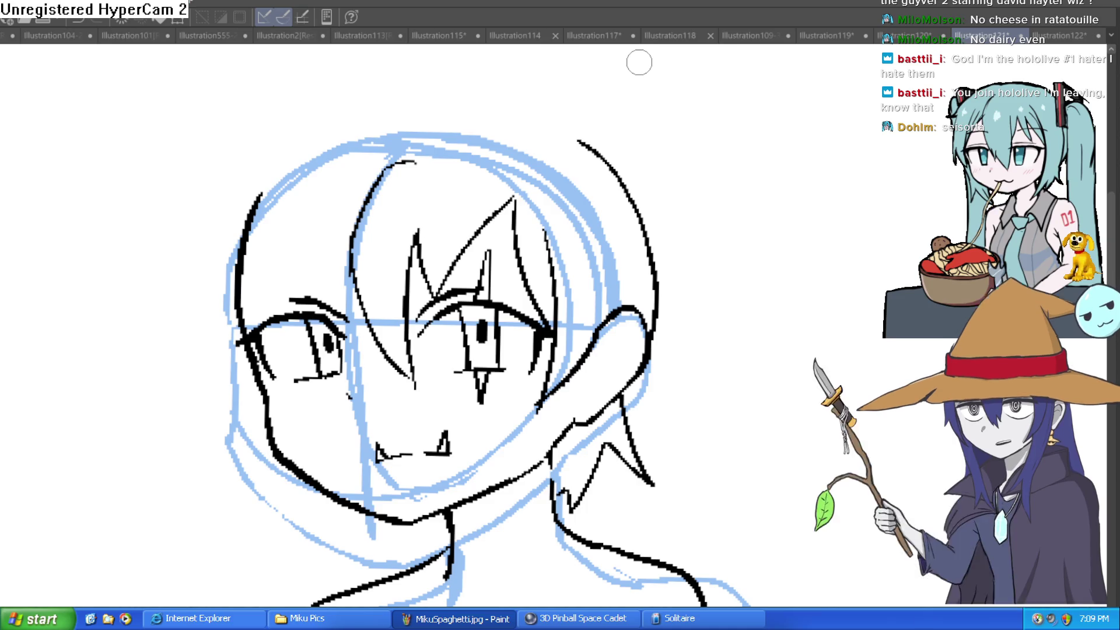
- Extend the spiky lock below the ear and ink bang strands over the left face
left_click_drag(626, 400, 664, 494)
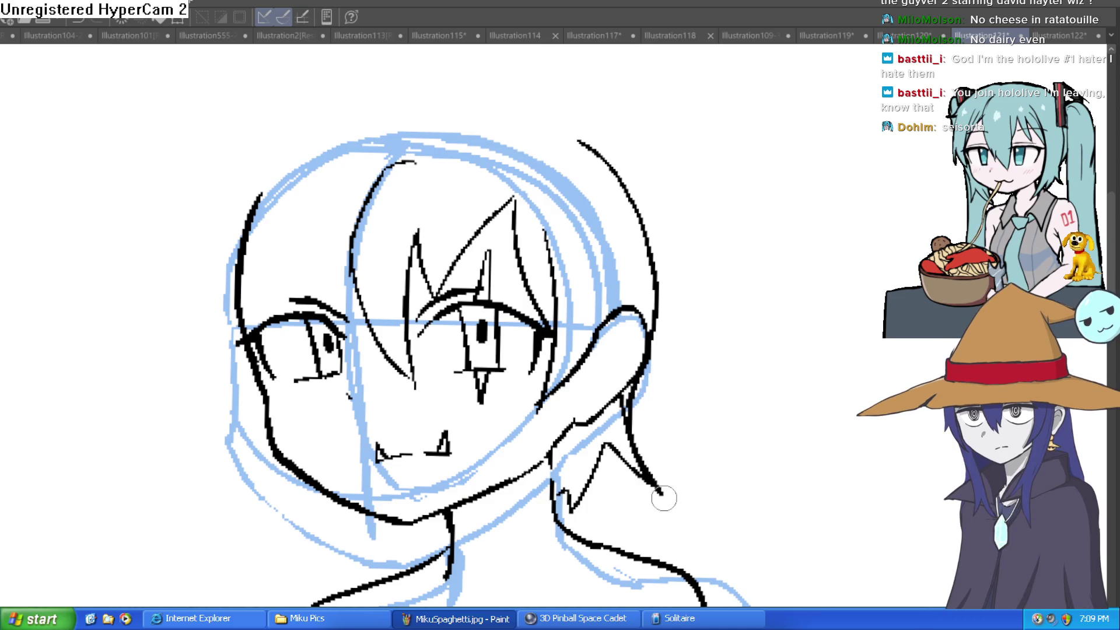
left_click_drag(608, 451, 568, 517)
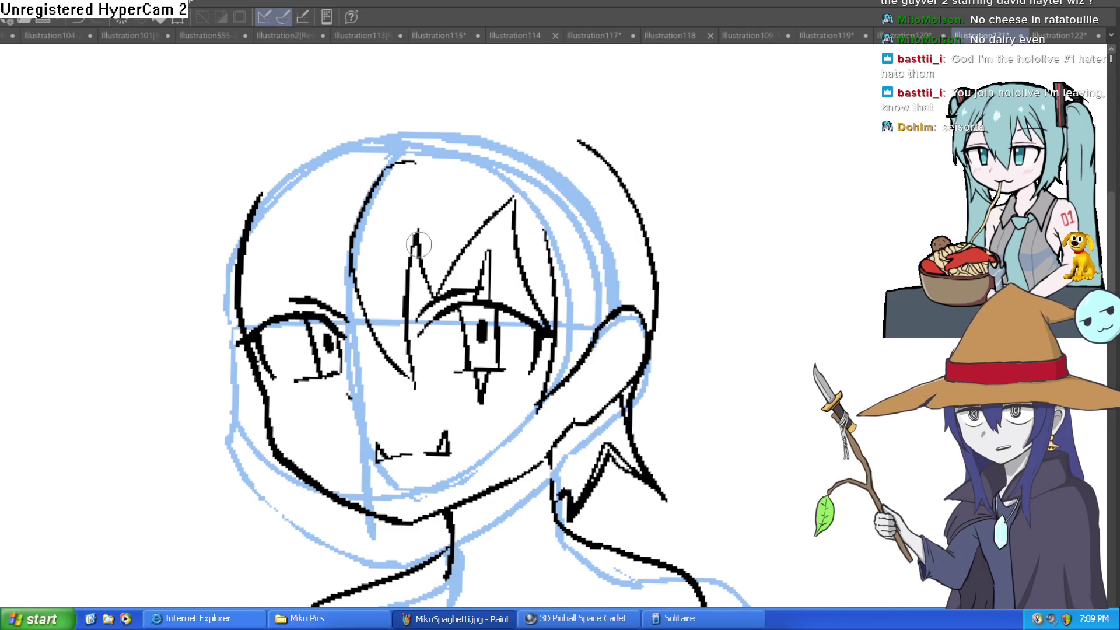
left_click_drag(354, 269, 374, 353)
mouse_move(364, 344)
left_mouse_down()
mouse_move(332, 175)
mouse_move(252, 315)
left_mouse_up()
left_click_drag(274, 210, 248, 245)
left_click_drag(279, 181, 253, 288)
- Replace a misplaced cheek stroke with the outer left hair, and outline the hair top
mouse_move(303, 540)
left_mouse_down()
mouse_move(260, 408)
mouse_move(257, 286)
left_mouse_up()
key("ctrl+z")
key("ctrl+z")
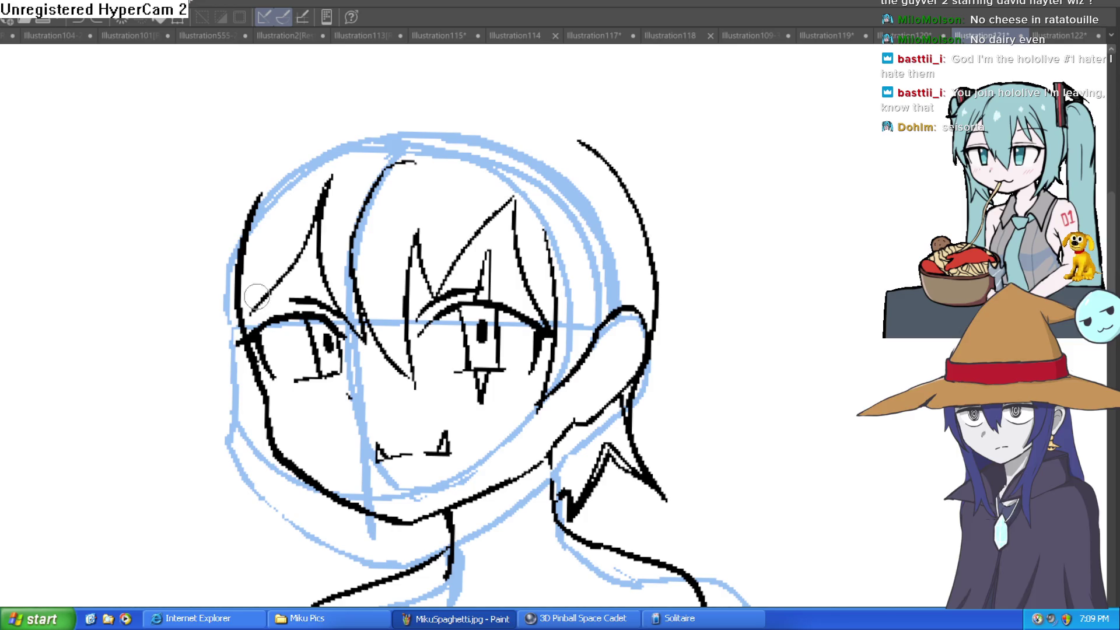
mouse_move(272, 529)
left_mouse_down()
mouse_move(269, 228)
mouse_move(226, 462)
mouse_move(250, 162)
left_mouse_up()
mouse_move(382, 124)
left_mouse_down()
mouse_move(187, 317)
mouse_move(191, 388)
left_mouse_up()
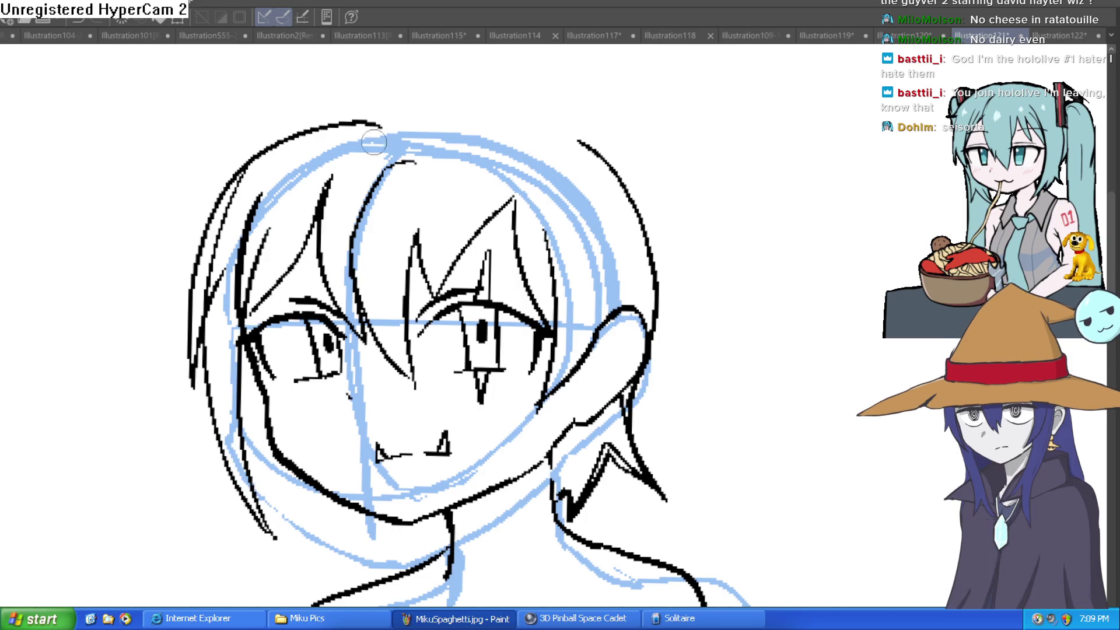
mouse_move(382, 124)
left_mouse_down()
mouse_move(554, 124)
mouse_move(633, 189)
mouse_move(559, 121)
mouse_move(385, 116)
mouse_move(201, 202)
mouse_move(180, 286)
left_mouse_up()
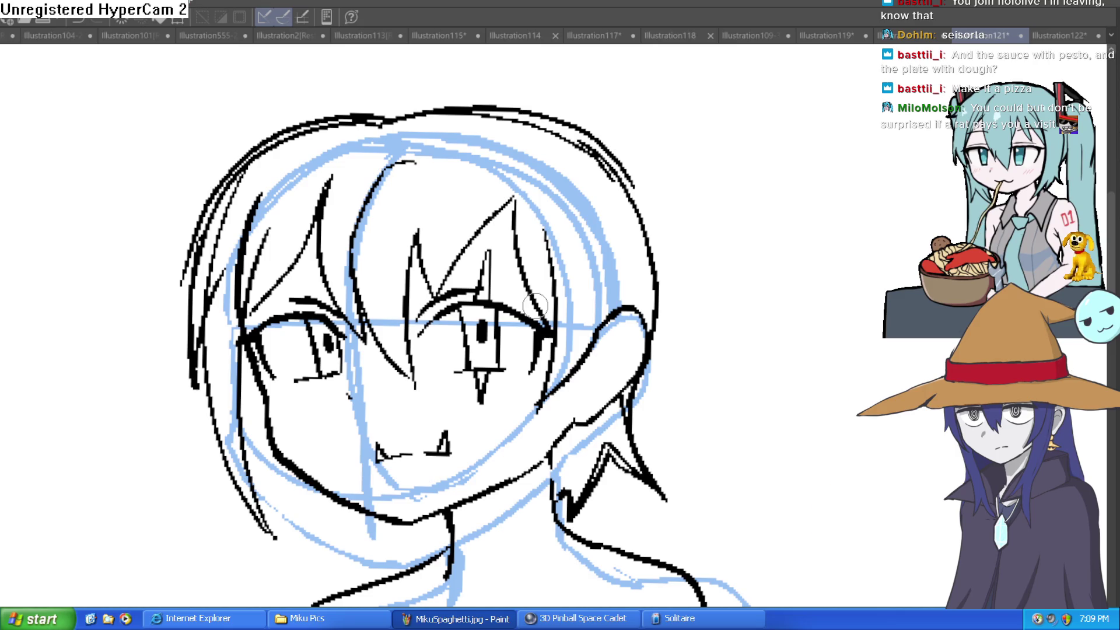
- Erase stray strokes on the upper-left hair and the left end of the top stroke
scroll(287, 173, "up", 2)
mouse_move(164, 340)
left_mouse_down()
mouse_move(187, 187)
mouse_move(173, 212)
mouse_move(305, 93)
left_mouse_up()
mouse_move(453, 106)
left_mouse_down()
mouse_move(420, 70)
mouse_move(370, 82)
left_mouse_up()
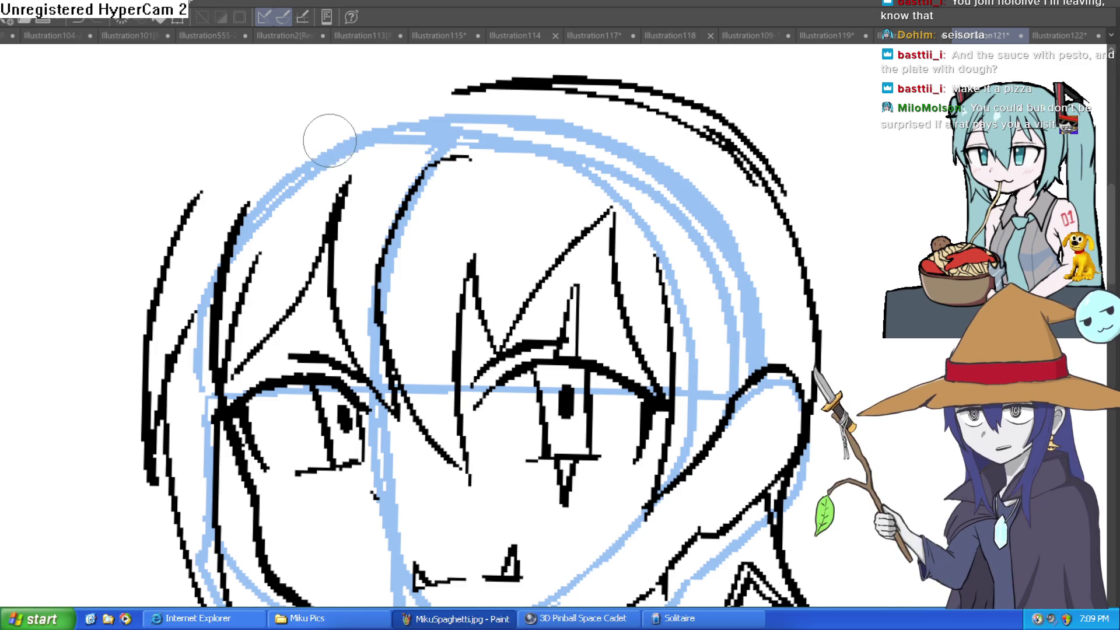
- Redraw the top hair outline, undoing messy attempts until one clean stroke remains
mouse_move(505, 87)
left_mouse_down()
mouse_move(395, 90)
mouse_move(199, 201)
left_mouse_up()
left_click_drag(495, 76, 361, 118)
key("ctrl+z")
mouse_move(496, 75)
left_mouse_down()
mouse_move(327, 92)
mouse_move(193, 210)
left_mouse_up()
key("ctrl+z")
mouse_move(228, 160)
left_mouse_down()
mouse_move(199, 192)
mouse_move(449, 78)
left_mouse_up()
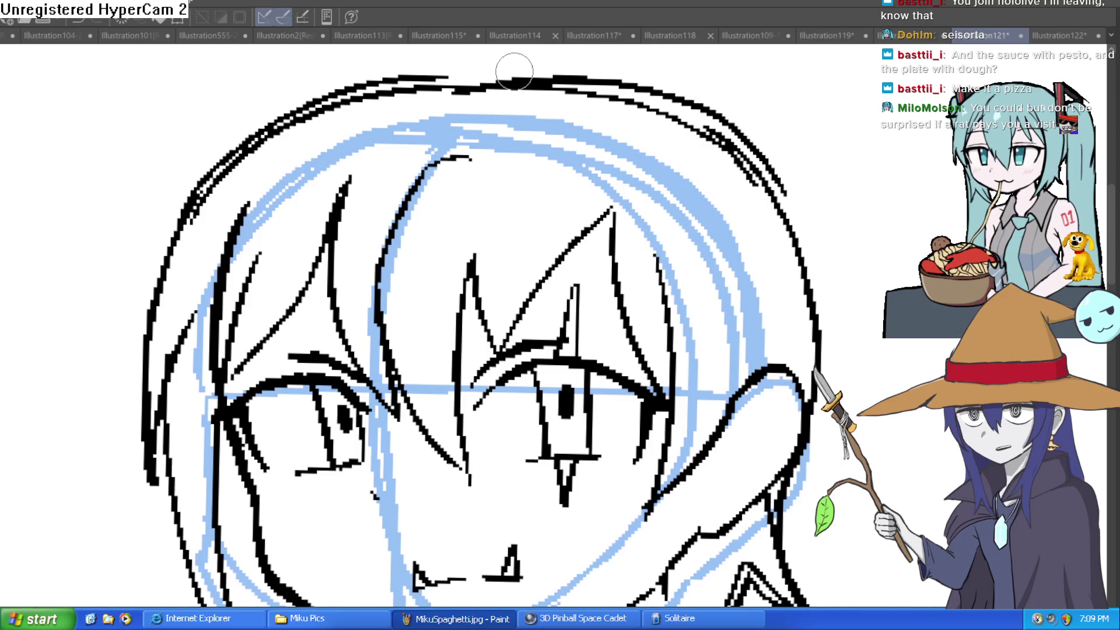
- Reframe the view and erase part of the top hair outline
scroll(478, 82, "up", 2)
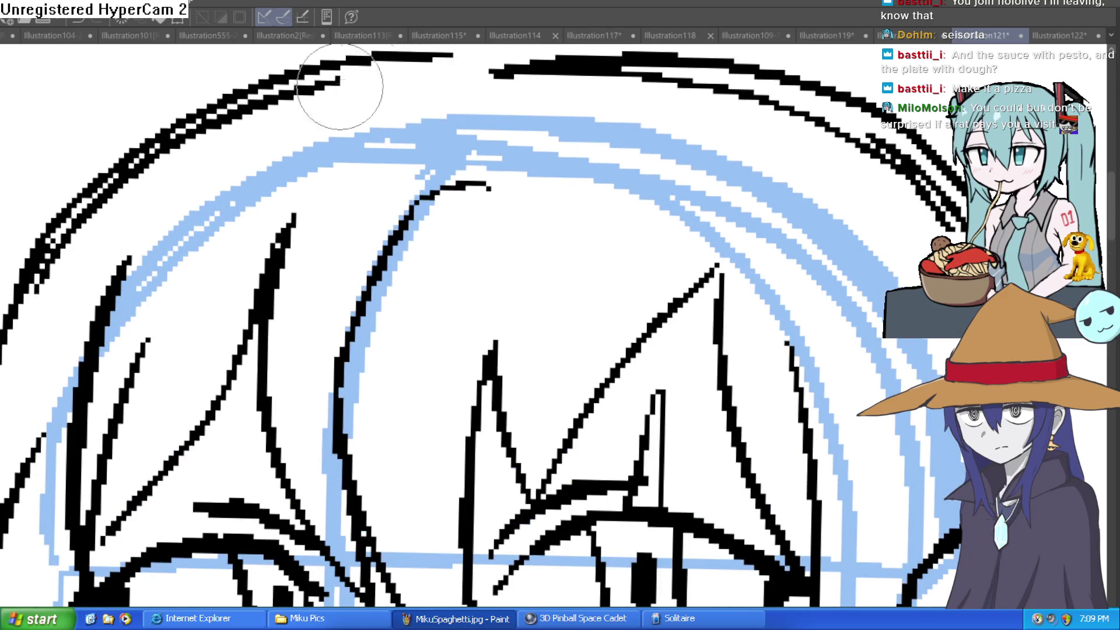
left_click_drag(172, 170, 218, 127)
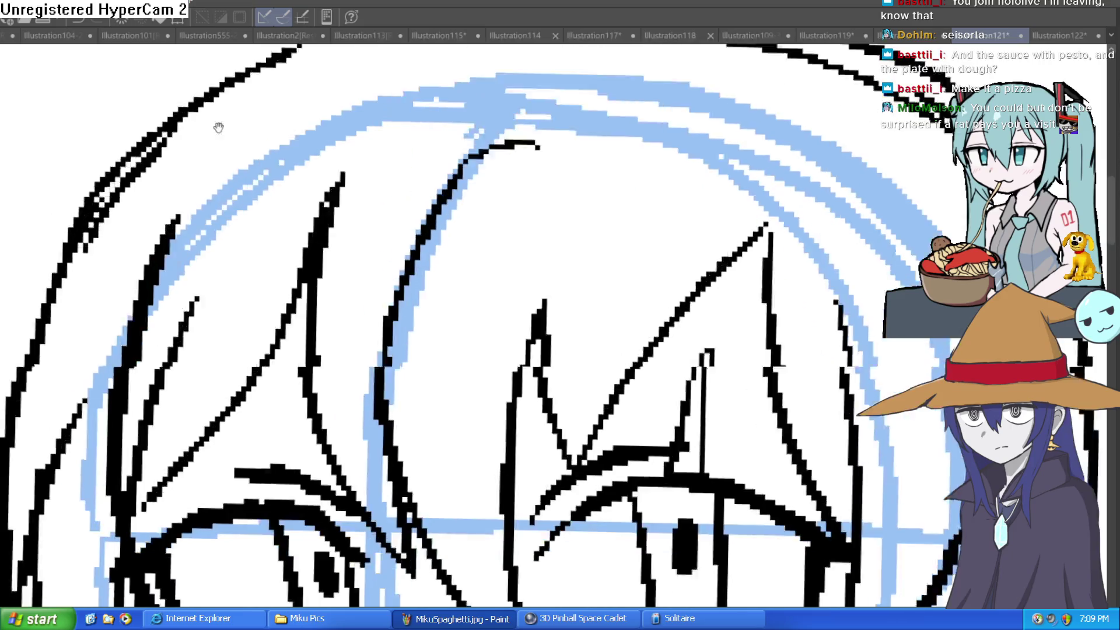
scroll(263, 151, "down", 4)
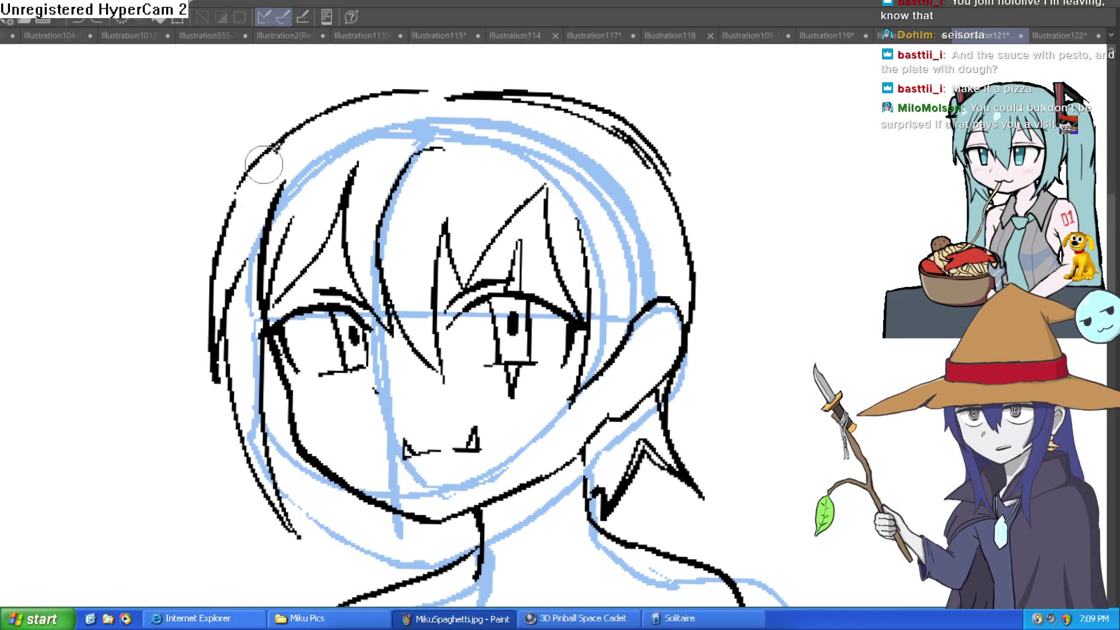
mouse_move(440, 93)
left_mouse_down()
mouse_move(583, 120)
mouse_move(629, 145)
left_mouse_up()
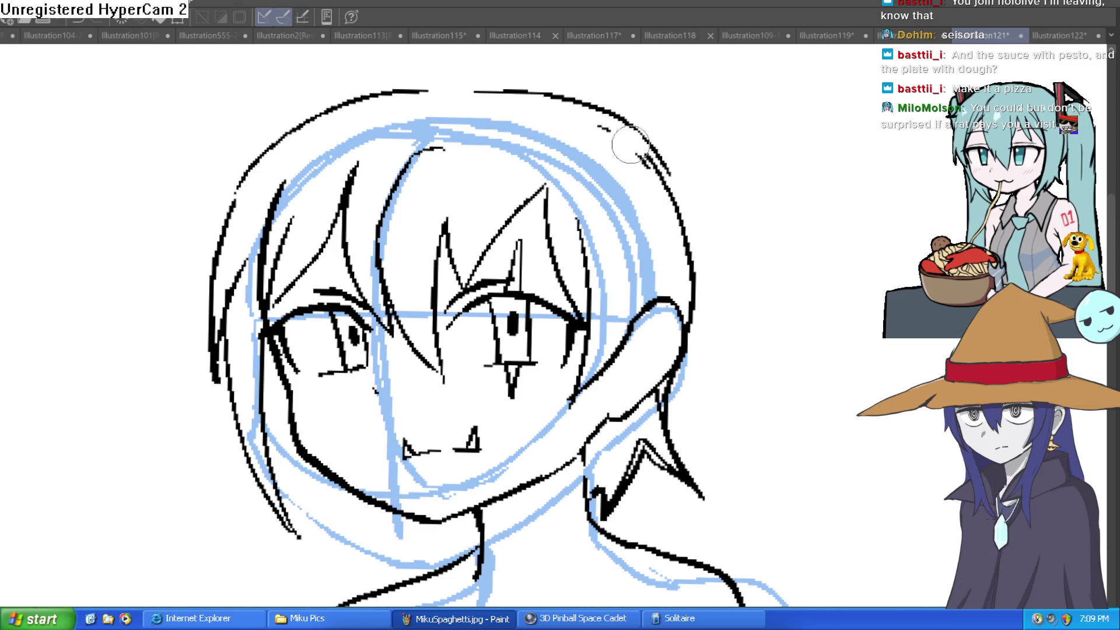
scroll(720, 218, "down", 1)
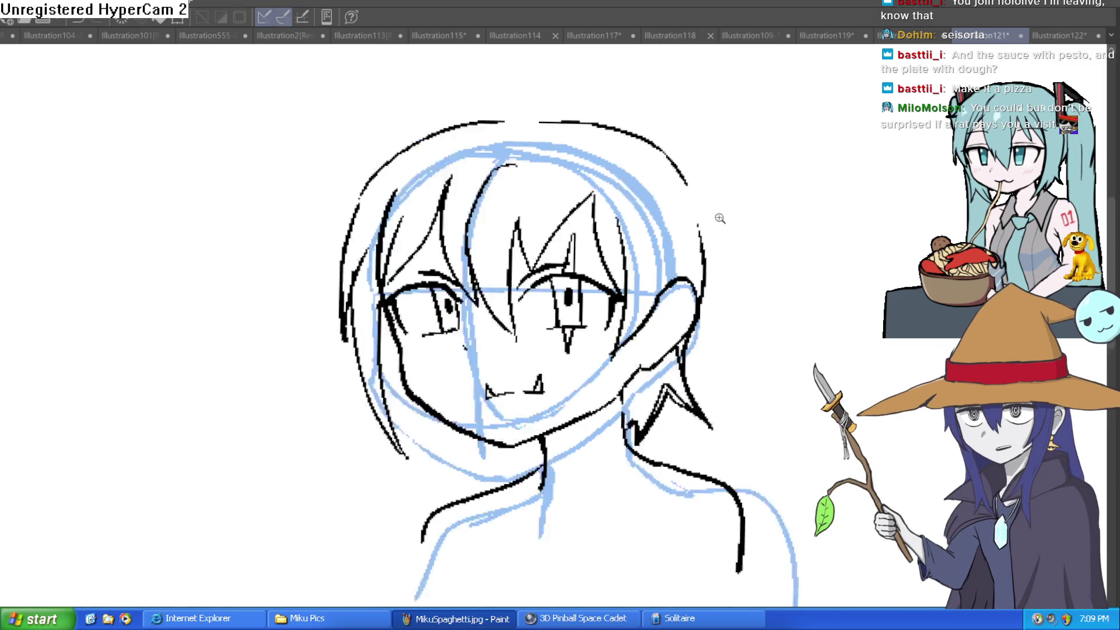
- Ink a black line along the anime head's left jaw, then shift the head left in view
scroll(719, 218, "down", 1)
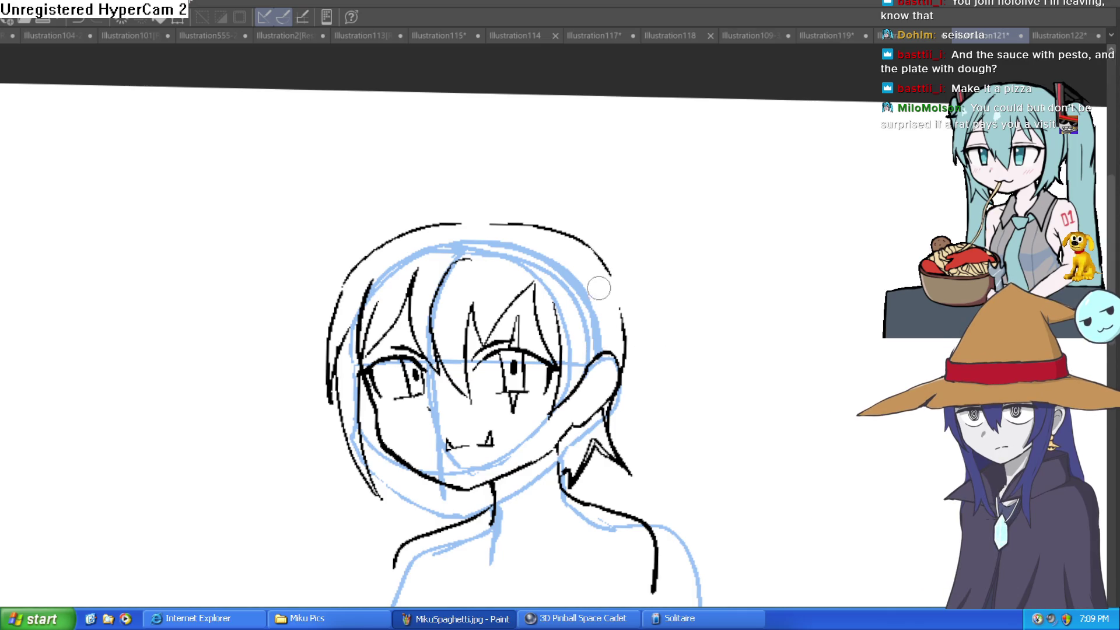
scroll(625, 251, "up", 1)
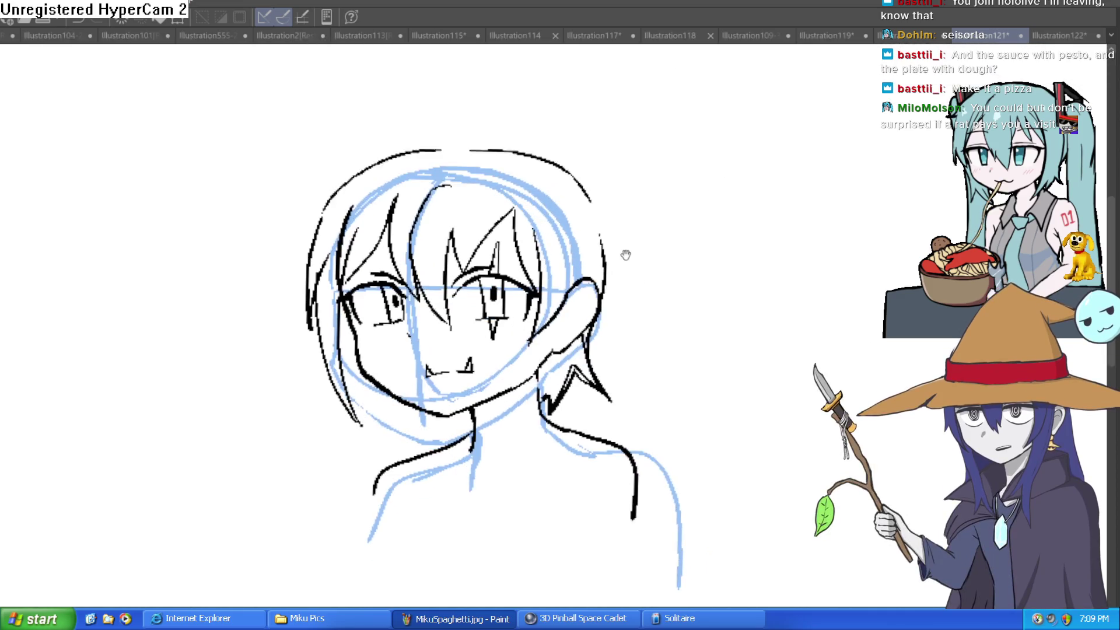
scroll(341, 341, "up", 3)
mouse_move(275, 281)
left_mouse_down()
mouse_move(318, 341)
mouse_move(411, 423)
mouse_move(527, 443)
left_mouse_up()
scroll(744, 384, "down", 3)
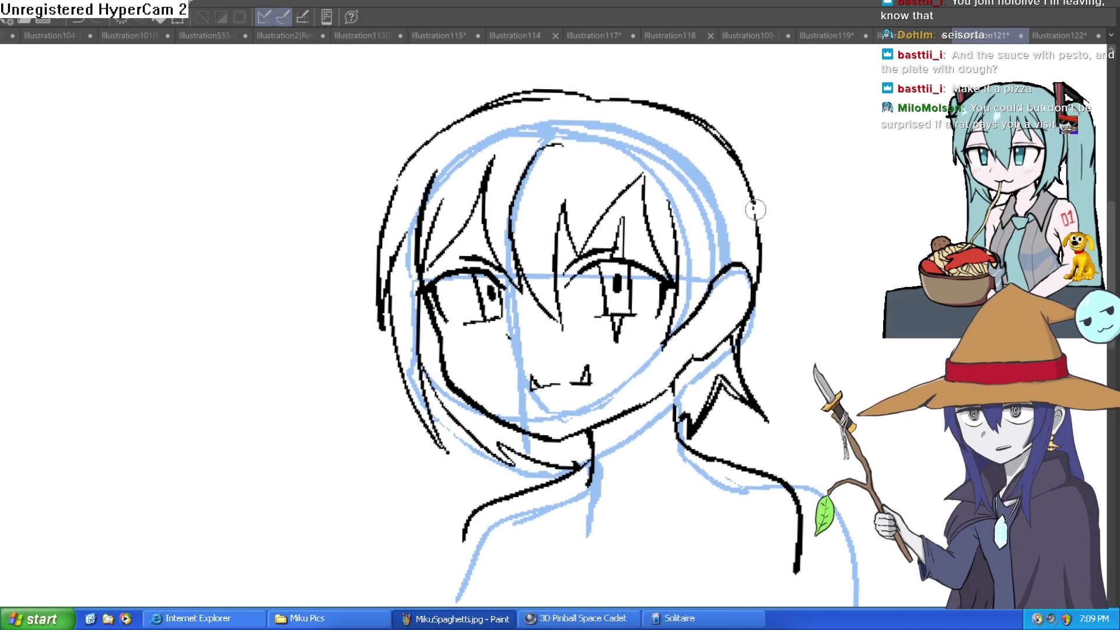
scroll(790, 239, "down", 2)
mouse_move(790, 238)
left_mouse_down()
mouse_move(755, 232)
mouse_move(720, 278)
mouse_move(743, 255)
mouse_move(729, 245)
mouse_move(717, 268)
mouse_move(718, 249)
left_mouse_up()
scroll(730, 262, "up", 2)
scroll(564, 276, "up", 5)
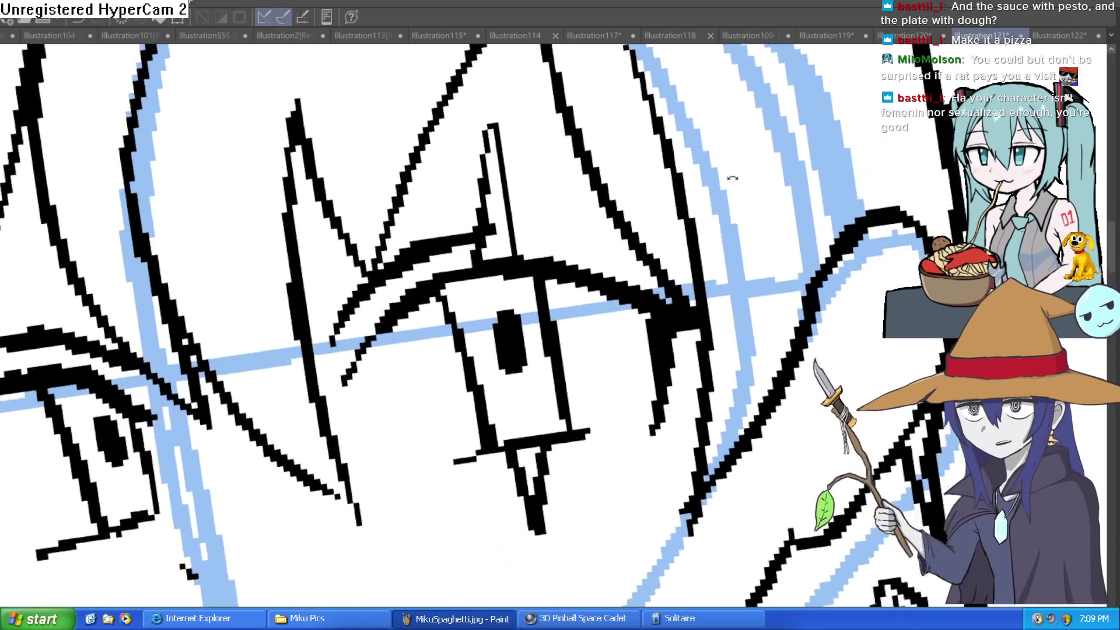
- Zoom in and out on the forehead to frame the bangs above both eyes
scroll(590, 246, "down", 10)
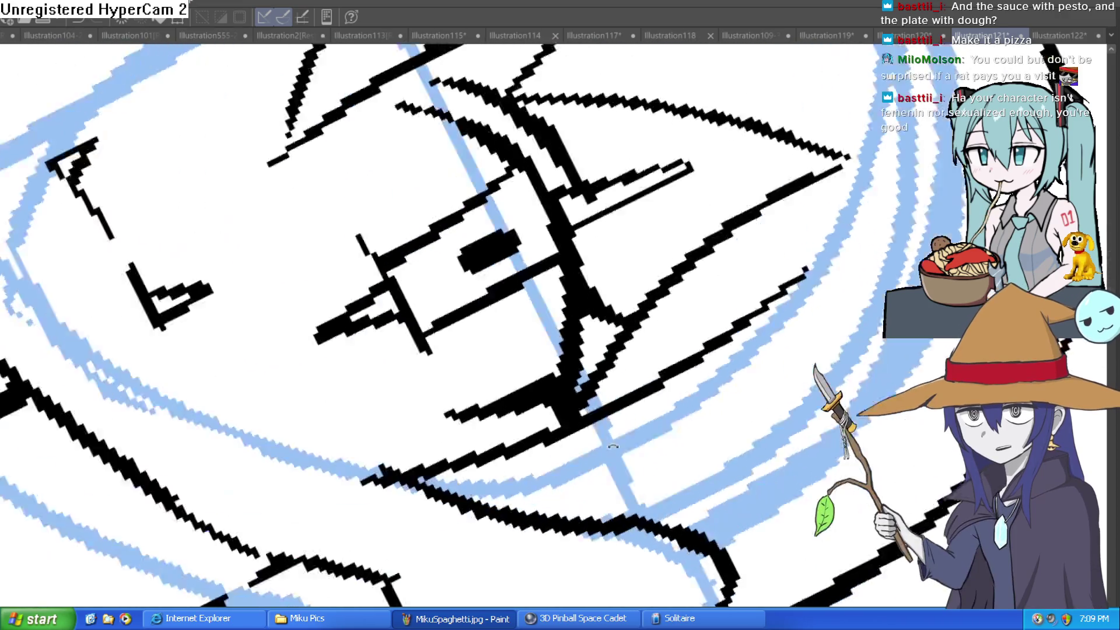
scroll(604, 329, "up", 4)
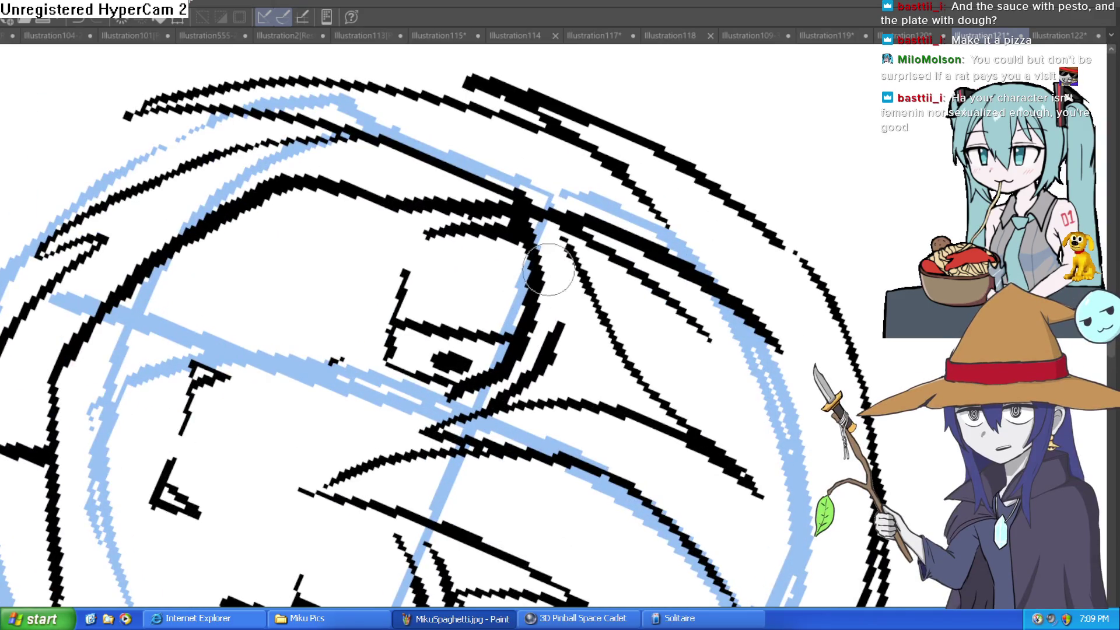
scroll(612, 251, "down", 5)
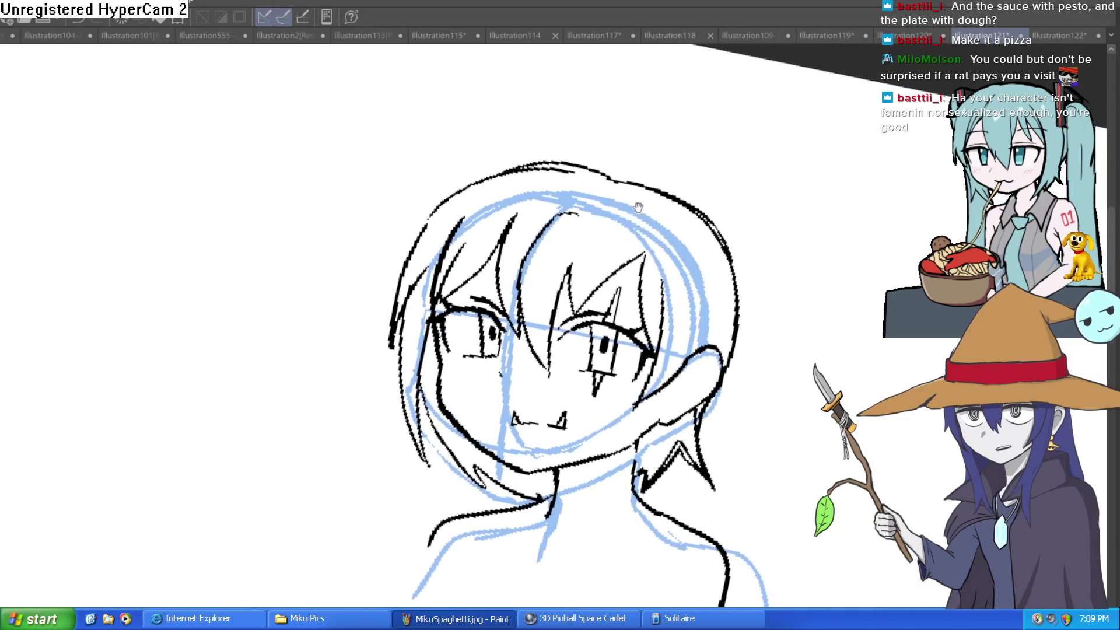
scroll(588, 284, "up", 2)
scroll(580, 284, "down", 1)
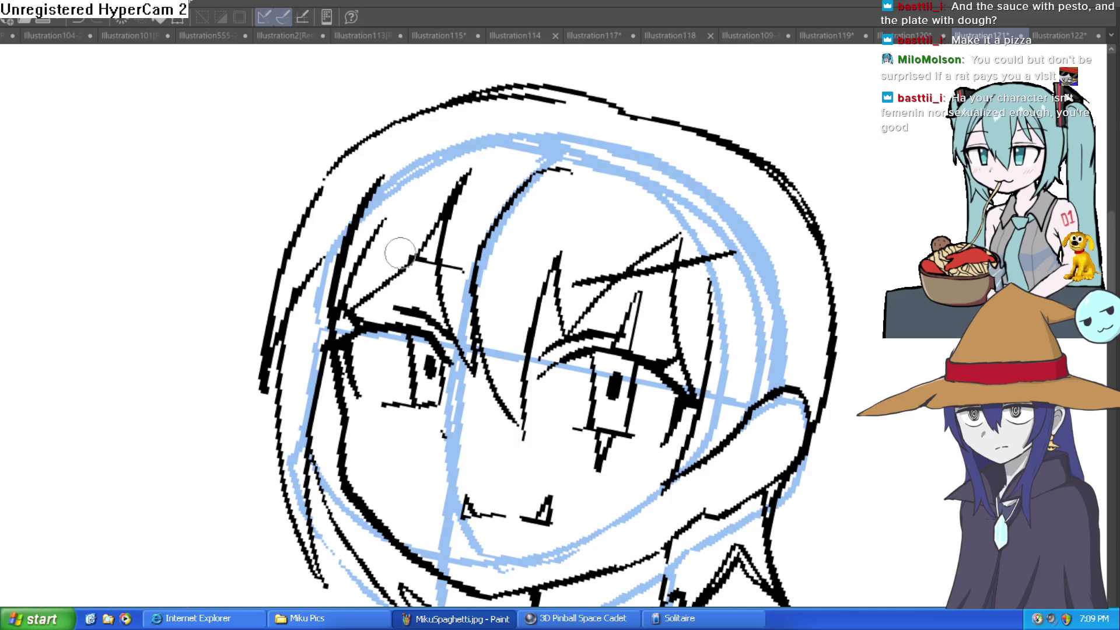
scroll(657, 215, "down", 4)
scroll(627, 285, "up", 4)
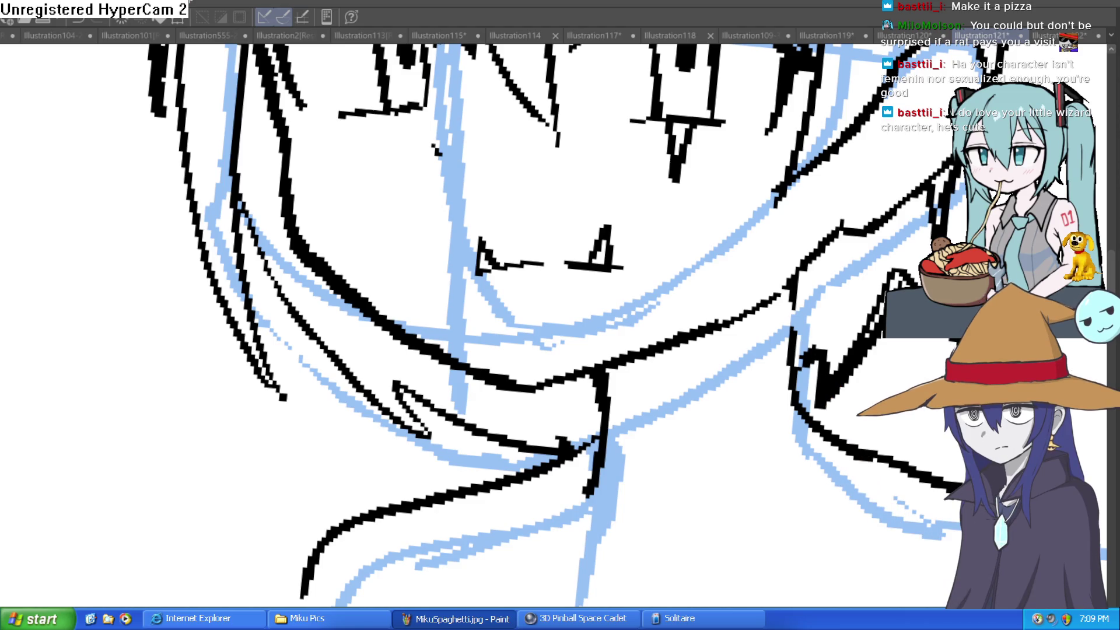
- Erase and undo the stray lower-left strokes, then zoom out to view the whole head
mouse_move(146, 478)
left_mouse_down()
mouse_move(167, 437)
mouse_move(198, 414)
left_mouse_up()
key("ctrl+z")
scroll(264, 452, "down", 2)
scroll(264, 451, "down", 3)
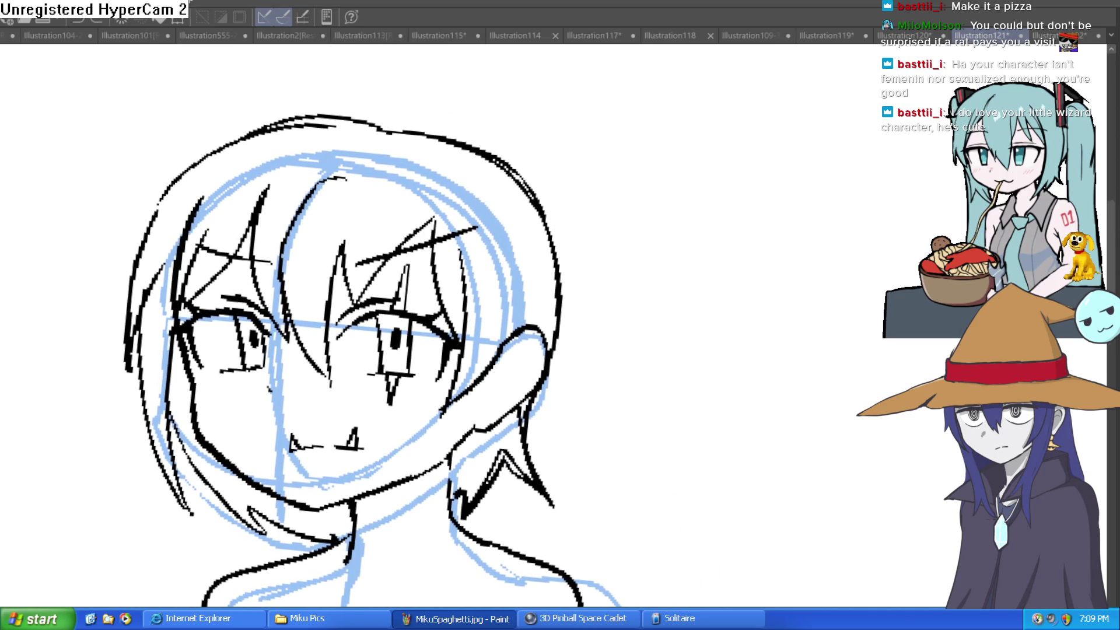
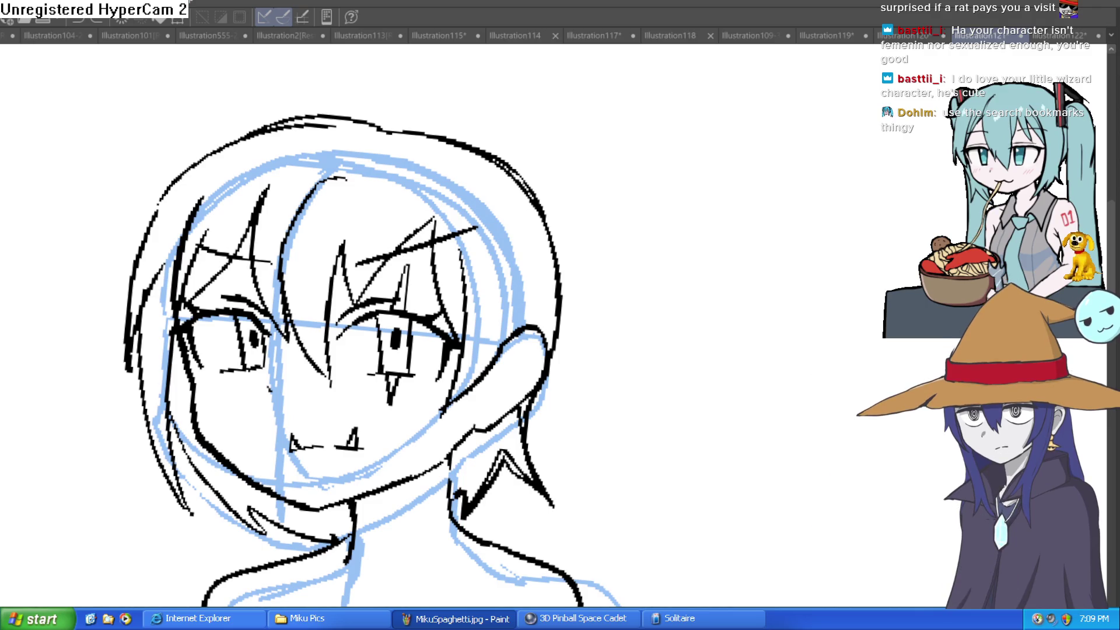
- Ink the hair strand and spike beside the neck and the collar lines, undoing and erasing messy strokes
left_click_drag(693, 225, 639, 335)
key("ctrl+z")
mouse_move(664, 282)
left_mouse_down()
mouse_move(625, 268)
mouse_move(611, 319)
mouse_move(622, 210)
mouse_move(560, 309)
mouse_move(607, 393)
left_mouse_up()
scroll(605, 267, "up", 2)
left_click_drag(507, 292, 473, 396)
left_click_drag(446, 349, 426, 403)
key("ctrl+z")
mouse_move(443, 350)
left_mouse_down()
mouse_move(500, 300)
mouse_move(493, 361)
mouse_move(435, 403)
left_mouse_up()
mouse_move(505, 306)
left_mouse_down()
mouse_move(502, 326)
mouse_move(560, 315)
mouse_move(592, 327)
mouse_move(583, 350)
left_mouse_up()
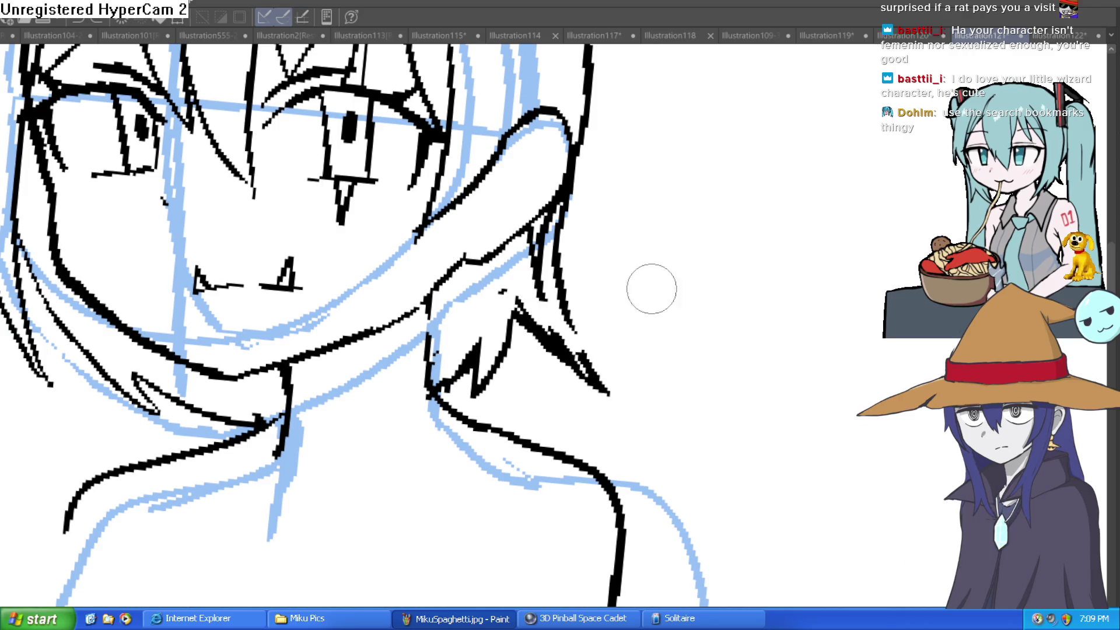
left_click_drag(560, 423, 532, 288)
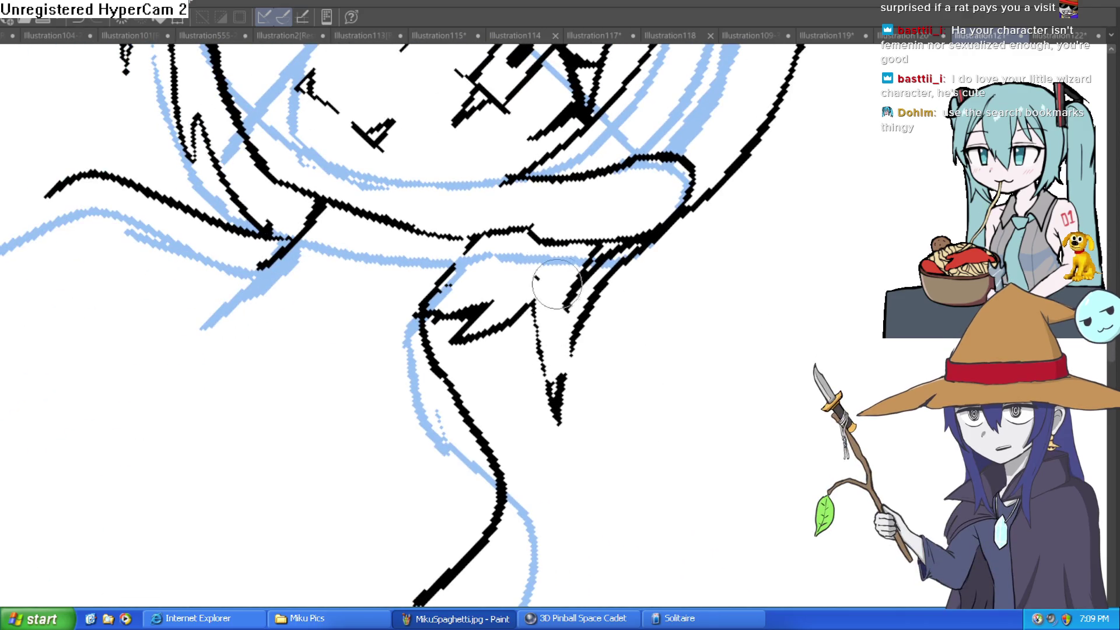
- Tilt and reframe the canvas, then ink the right outline of the hair
scroll(557, 284, "down", 2)
scroll(665, 358, "down", 2)
mouse_move(717, 250)
left_mouse_down()
mouse_move(713, 302)
mouse_move(693, 276)
left_mouse_up()
left_click_drag(512, 149, 505, 167)
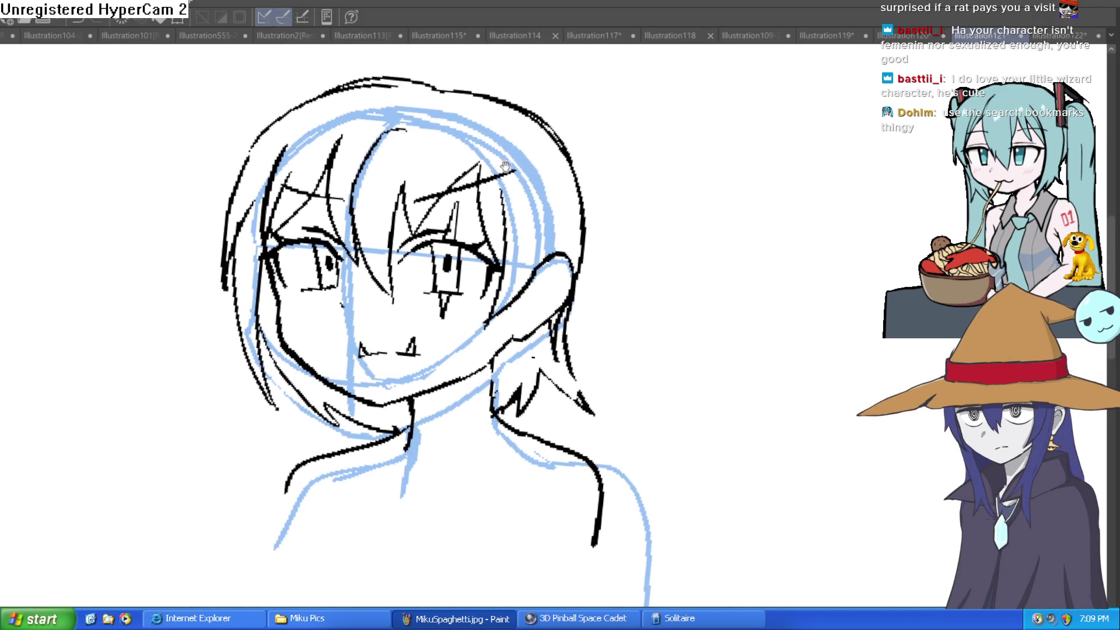
scroll(327, 130, "up", 4)
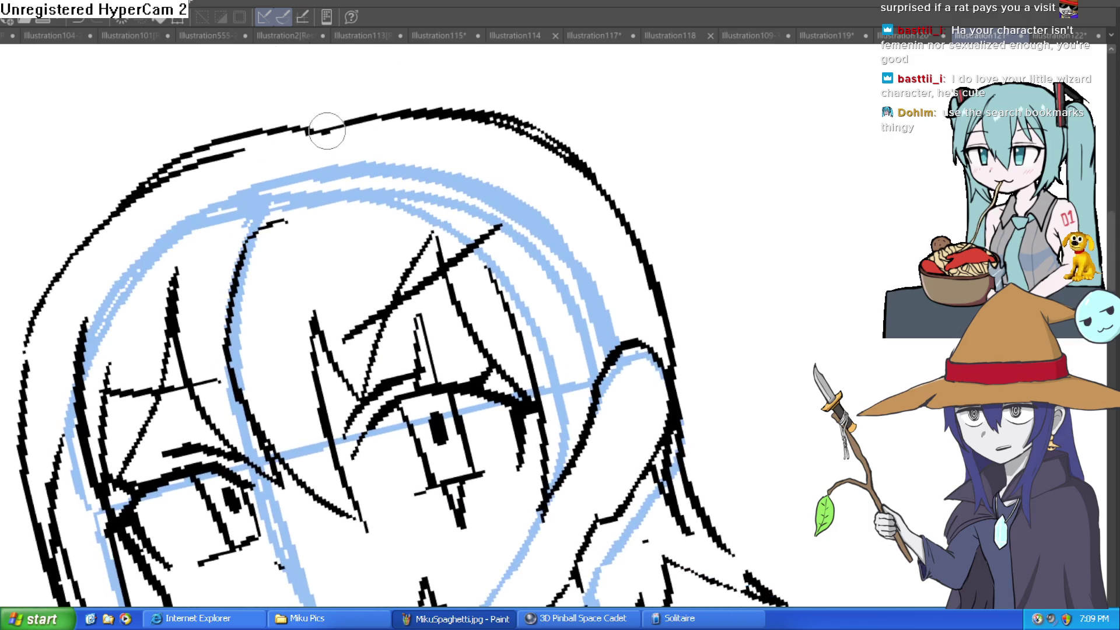
left_click_drag(702, 387, 708, 435)
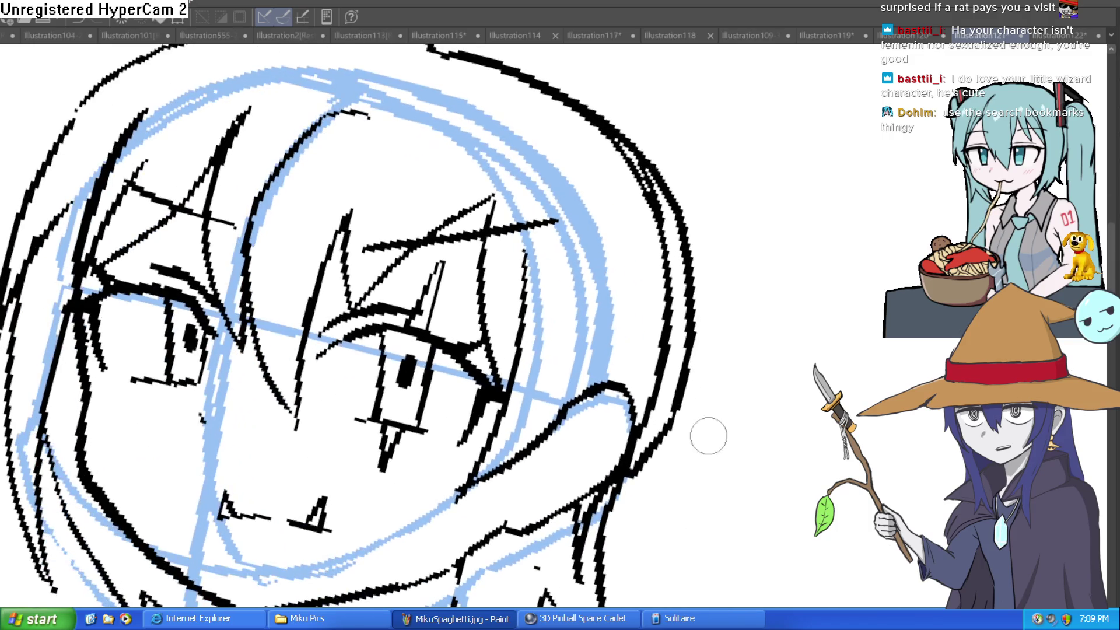
mouse_move(606, 516)
left_mouse_down()
mouse_move(676, 274)
mouse_move(631, 162)
mouse_move(670, 280)
mouse_move(661, 379)
mouse_move(657, 358)
left_mouse_up()
key("ctrl+0")
mouse_move(707, 250)
left_mouse_down()
mouse_move(648, 262)
mouse_move(665, 265)
mouse_move(697, 204)
left_mouse_up()
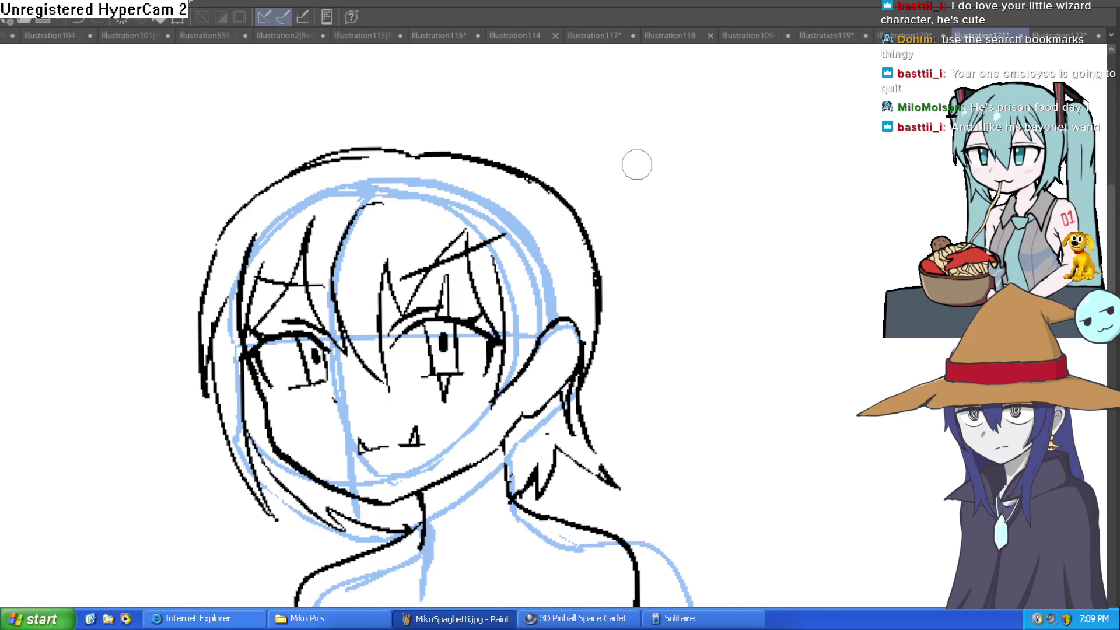
left_click_drag(634, 191, 606, 222)
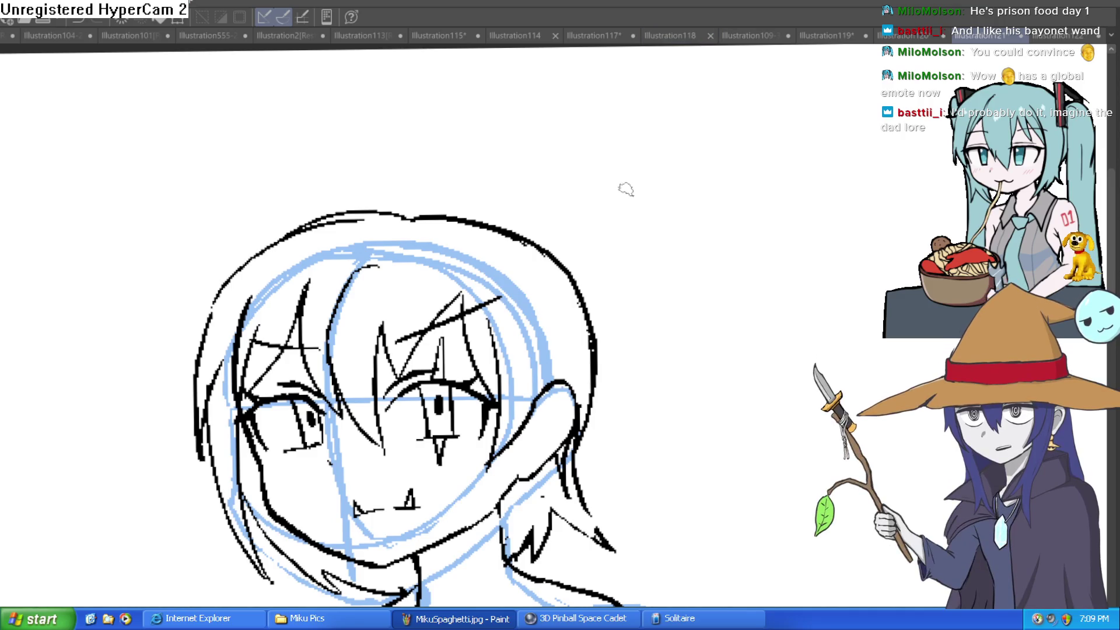
- Zoom in and out on the black head and shoulder lineart
scroll(614, 189, "up", 5)
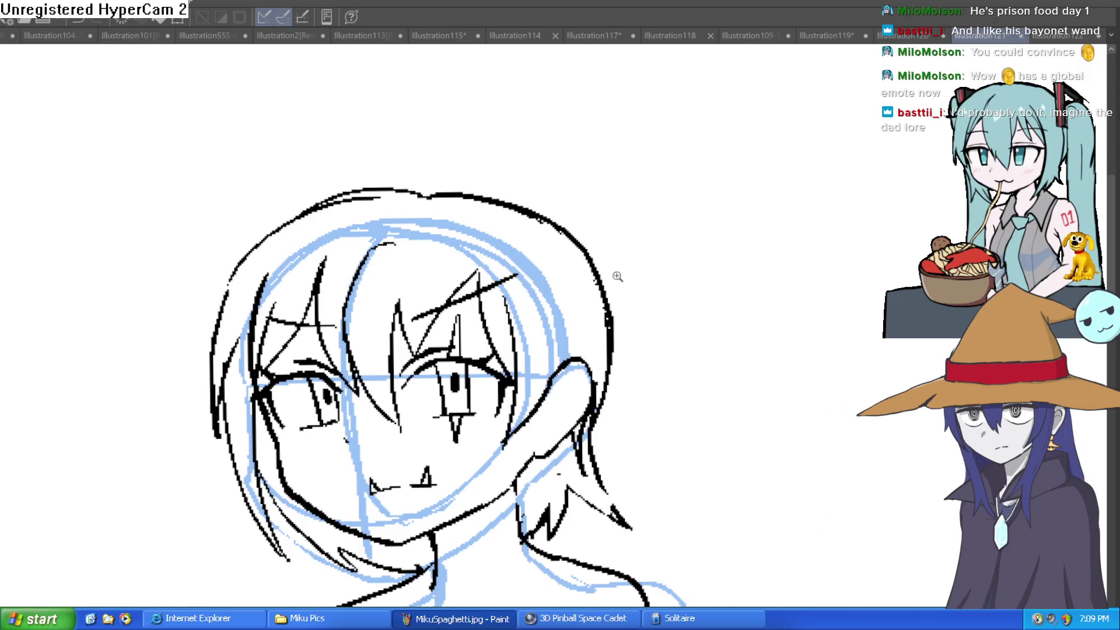
scroll(643, 206, "down", 3)
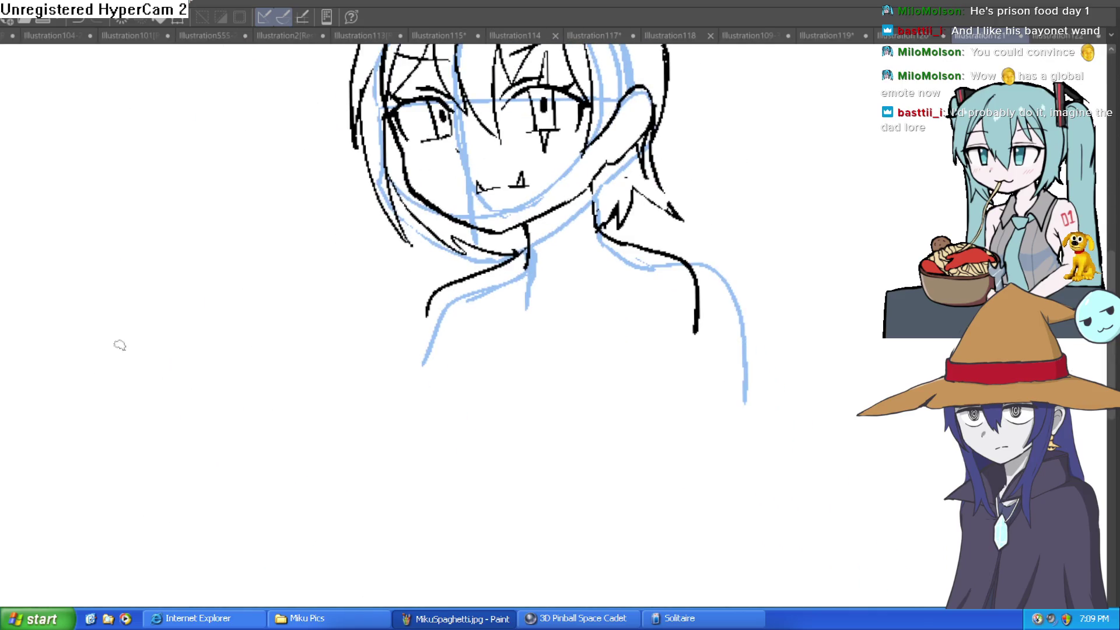
scroll(690, 460, "up", 5)
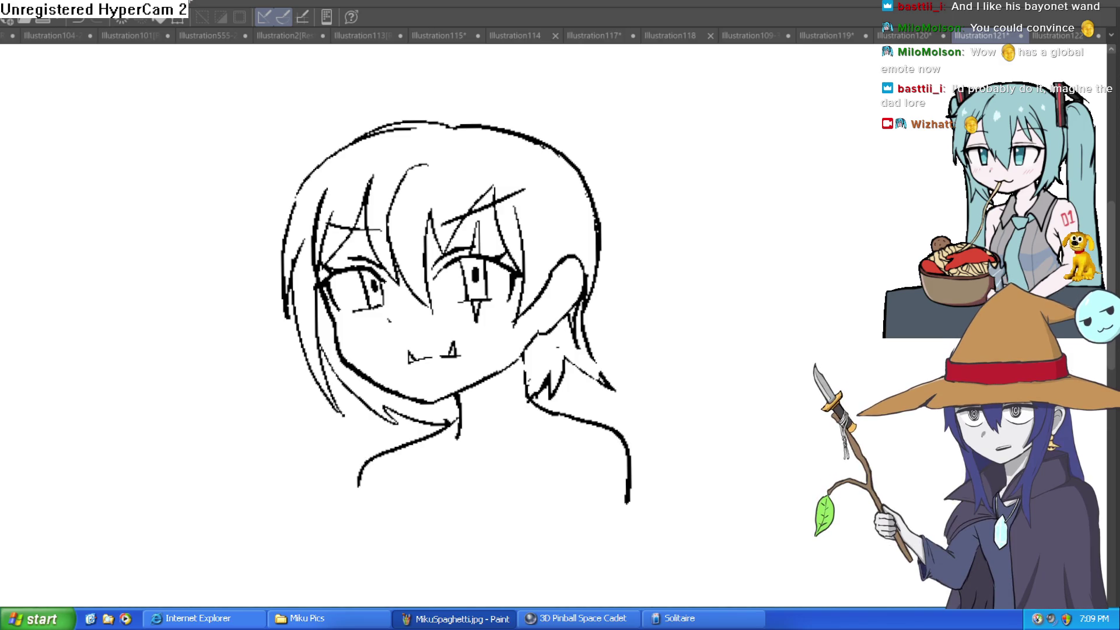
- Erase the thin inner stroke at the hair's top-left and ink the gap in the hair outline
scroll(415, 137, "up", 2)
mouse_move(420, 132)
left_mouse_down()
mouse_move(382, 120)
mouse_move(319, 154)
left_mouse_up()
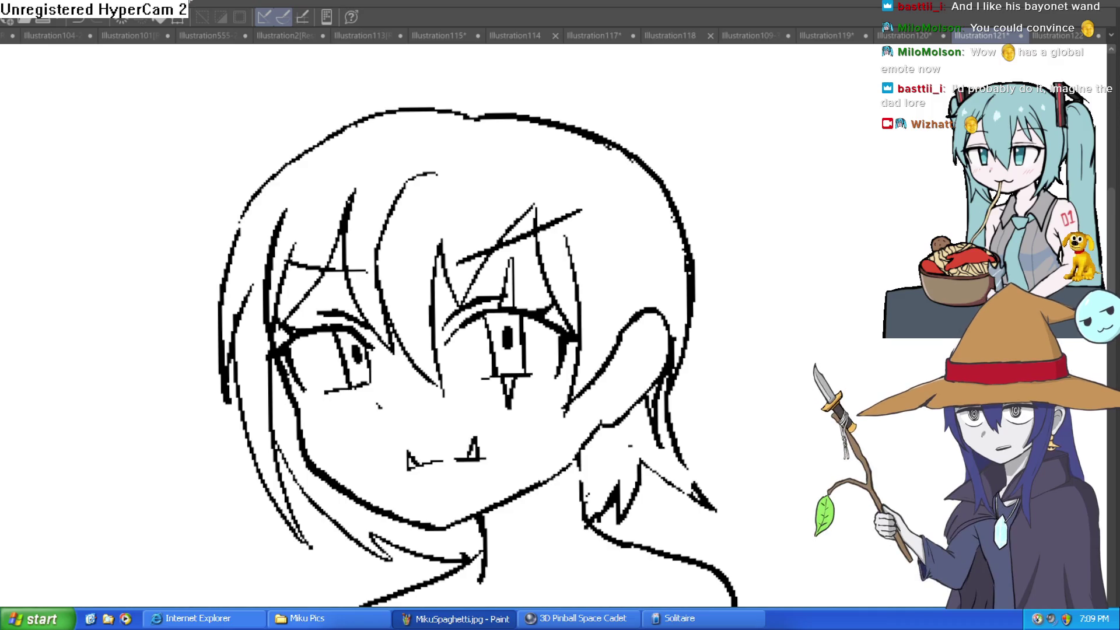
scroll(817, 215, "down", 3)
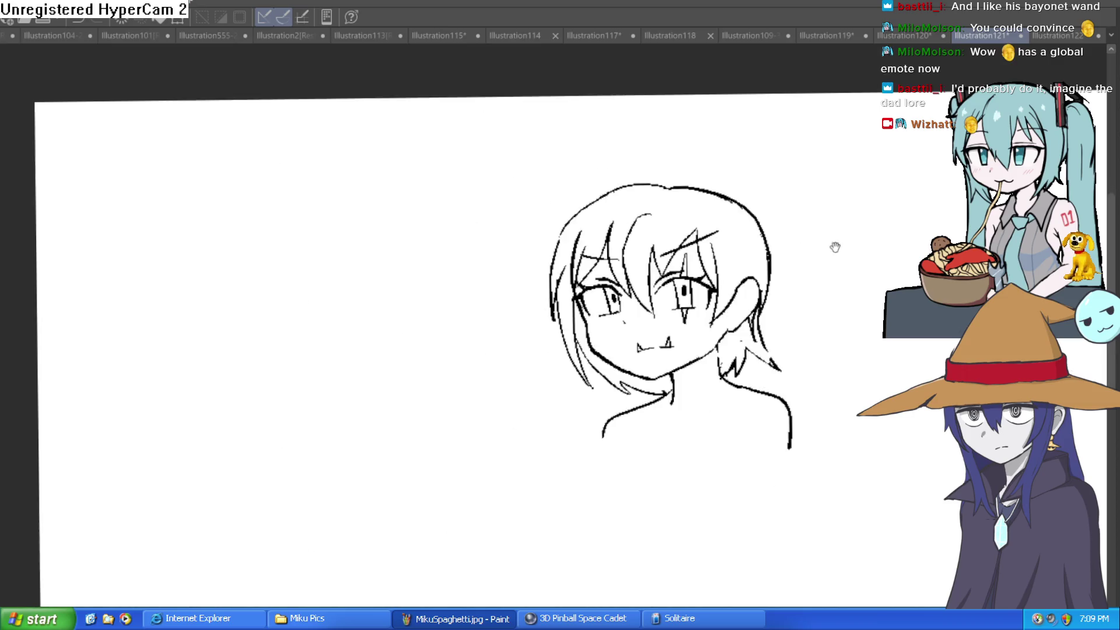
left_click_drag(782, 234, 720, 277)
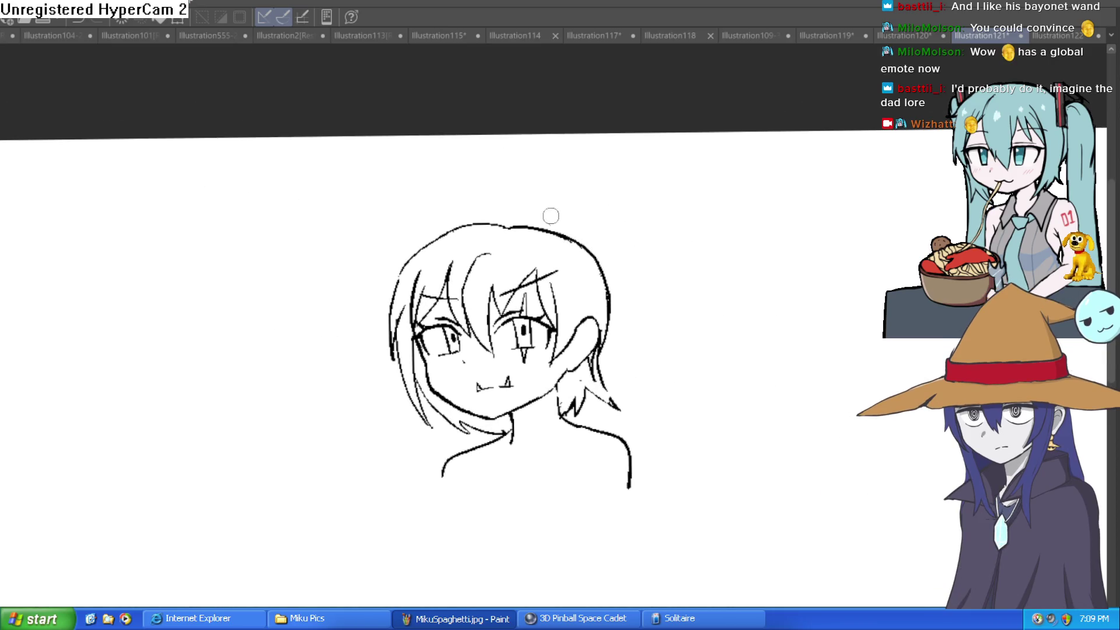
left_click_drag(706, 348, 677, 312)
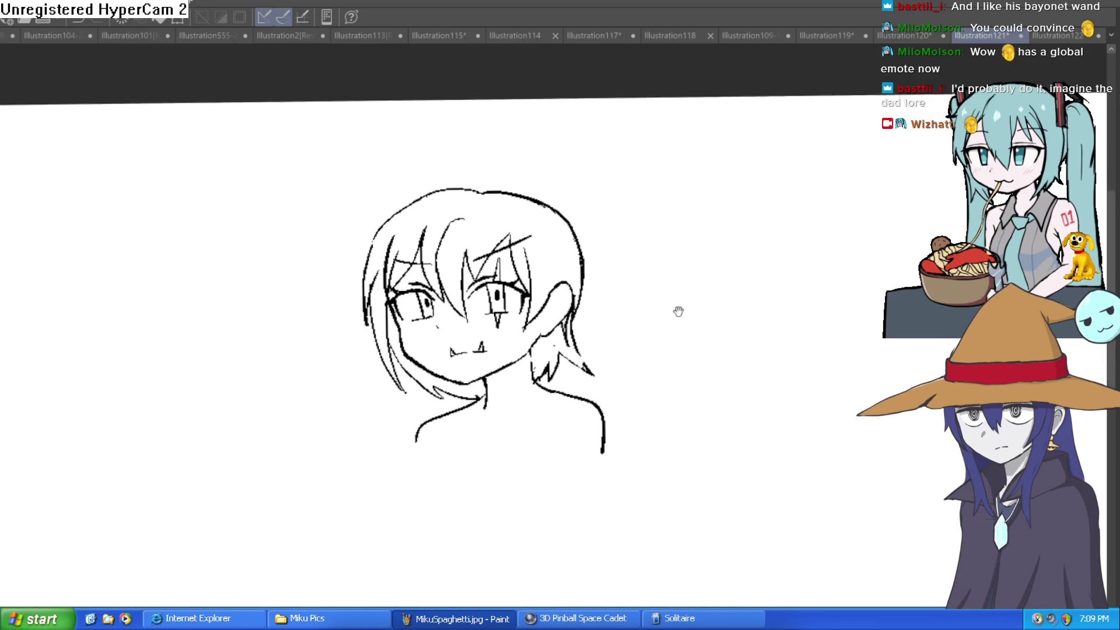
left_click_drag(750, 210, 712, 168)
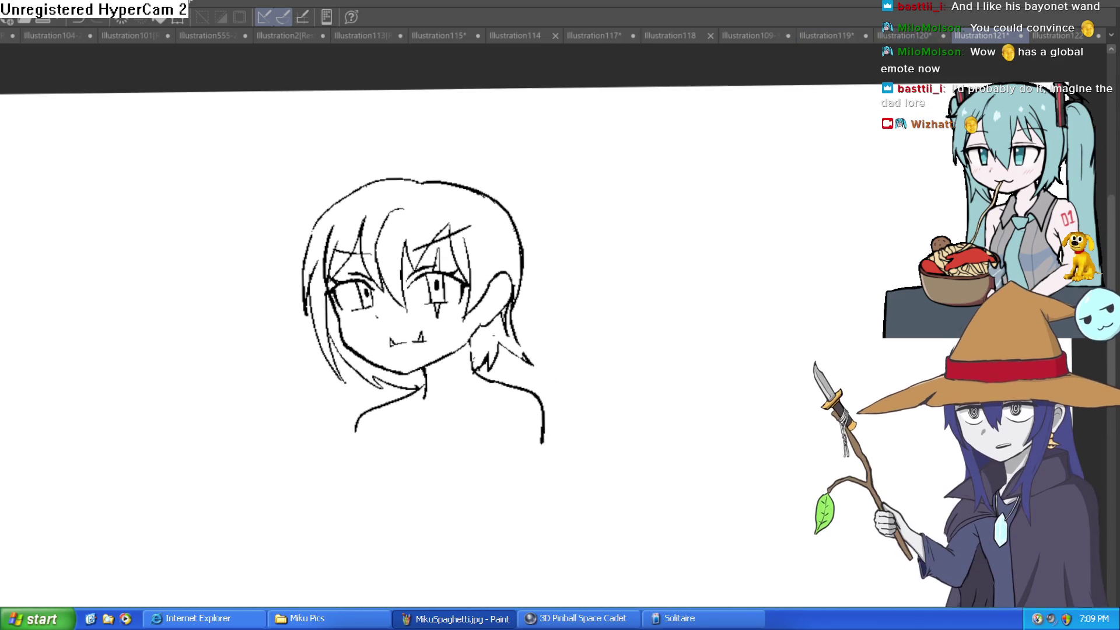
scroll(649, 322, "up", 3)
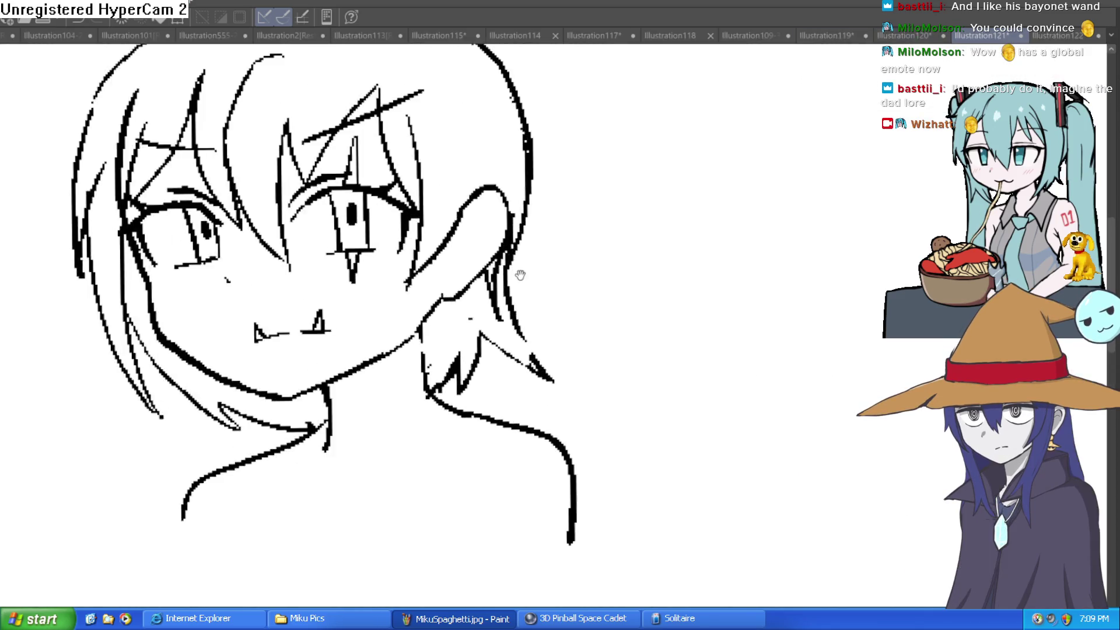
left_click_drag(649, 322, 655, 389)
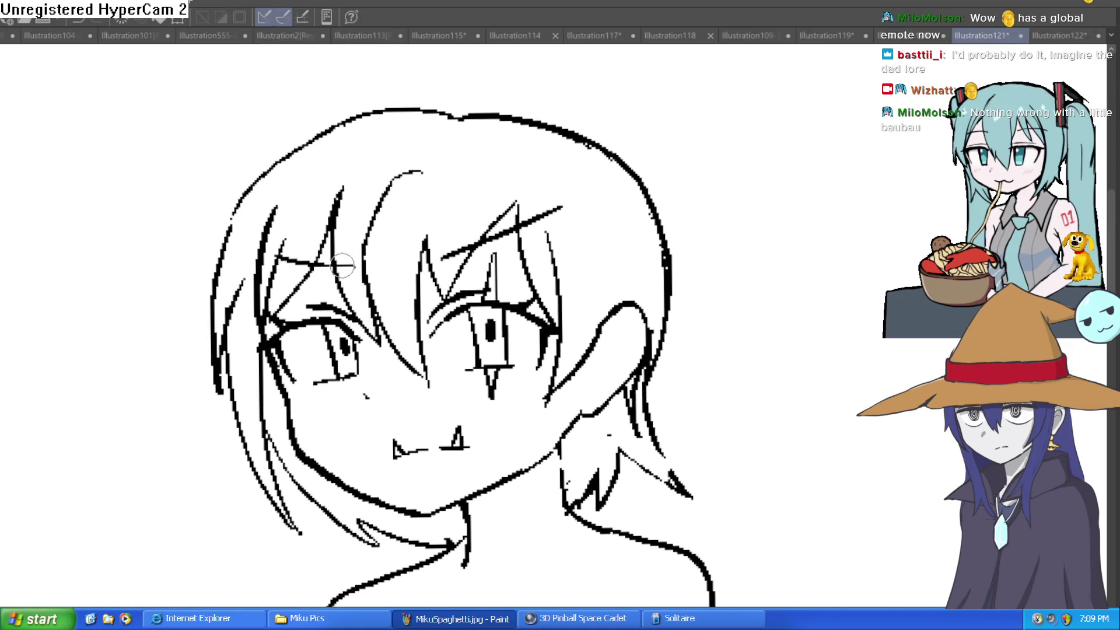
scroll(607, 225, "down", 3)
scroll(545, 371, "up", 4)
left_click_drag(545, 371, 537, 390)
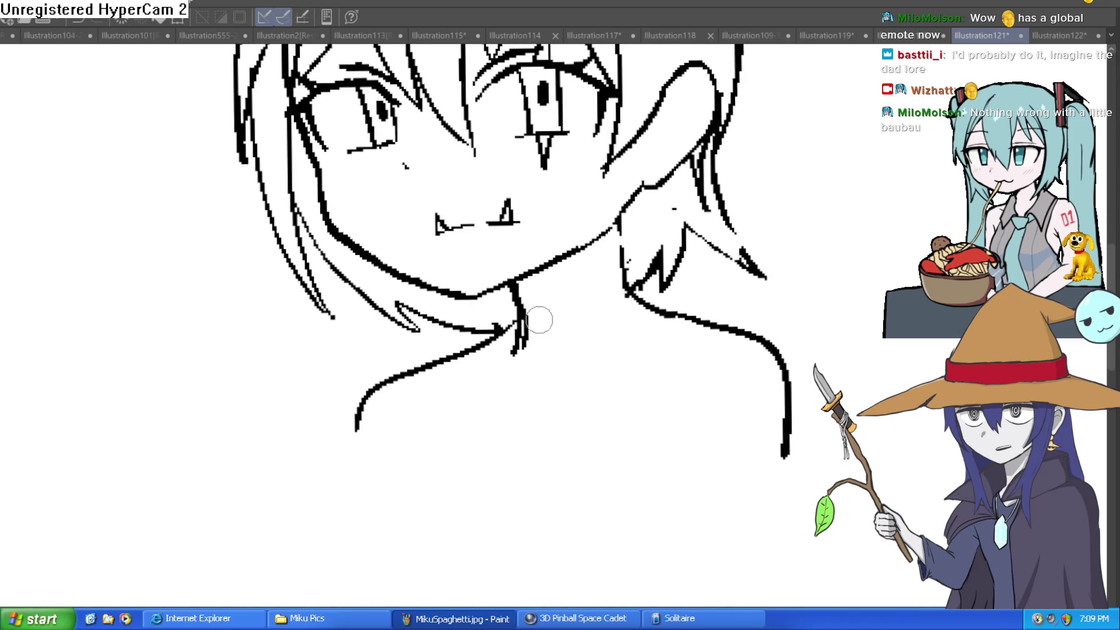
scroll(631, 282, "down", 3)
scroll(629, 304, "up", 5)
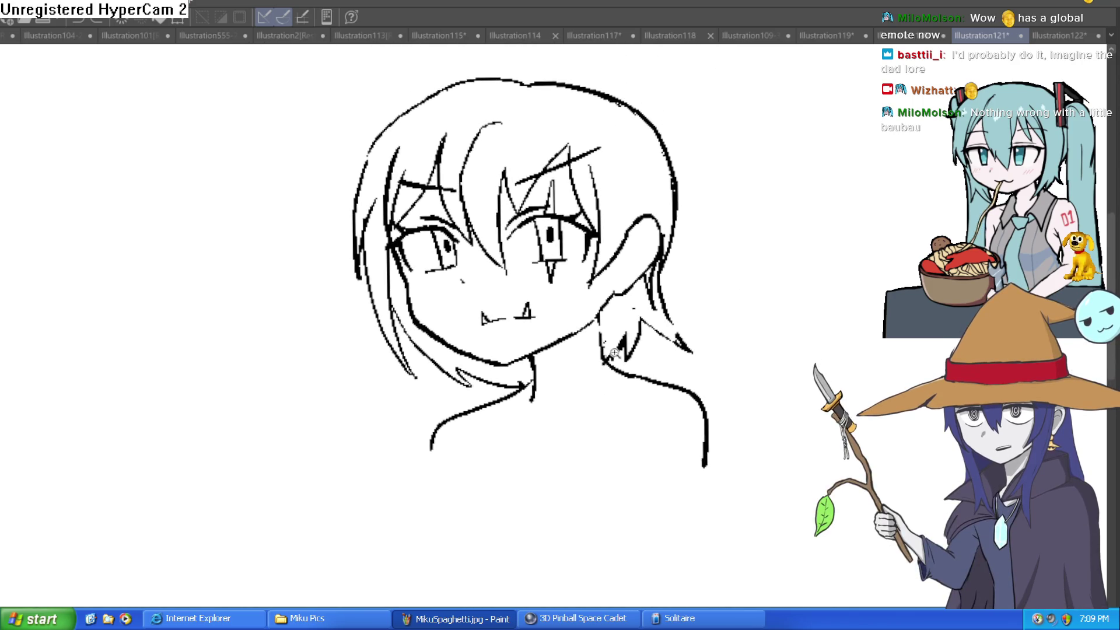
left_click_drag(627, 251, 629, 331)
- Hatch the neck shadow, draw then erase zigzag hair strands, and switch to Illustration119
left_click_drag(516, 357, 484, 388)
left_click_drag(528, 324, 483, 369)
scroll(537, 374, "down", 3)
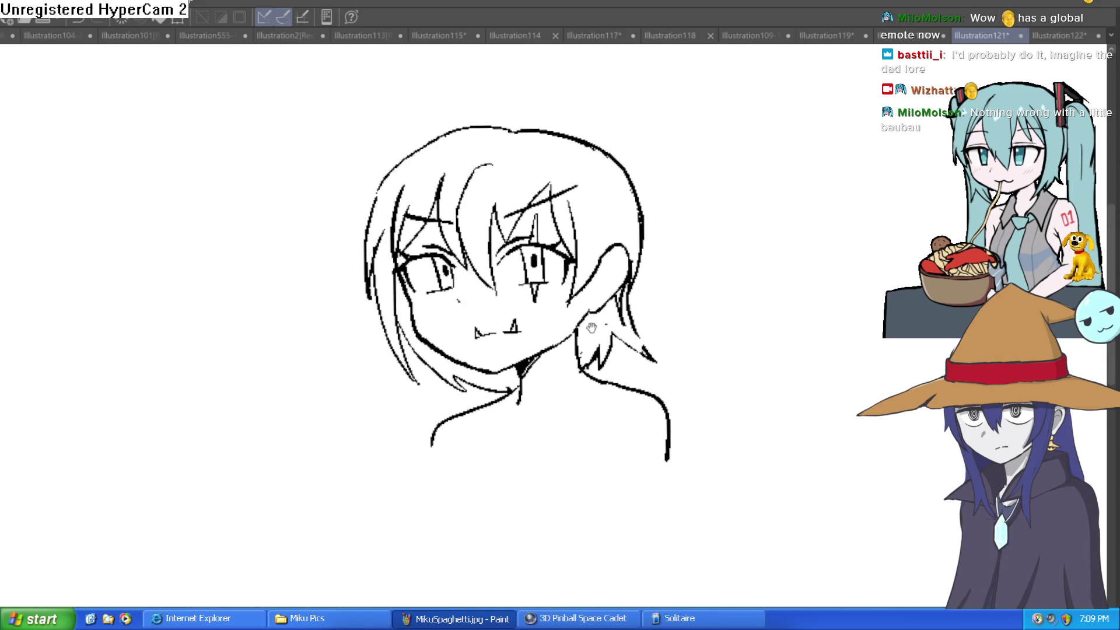
left_click_drag(530, 324, 520, 317)
mouse_move(385, 314)
left_mouse_down()
mouse_move(408, 364)
mouse_move(483, 385)
left_mouse_up()
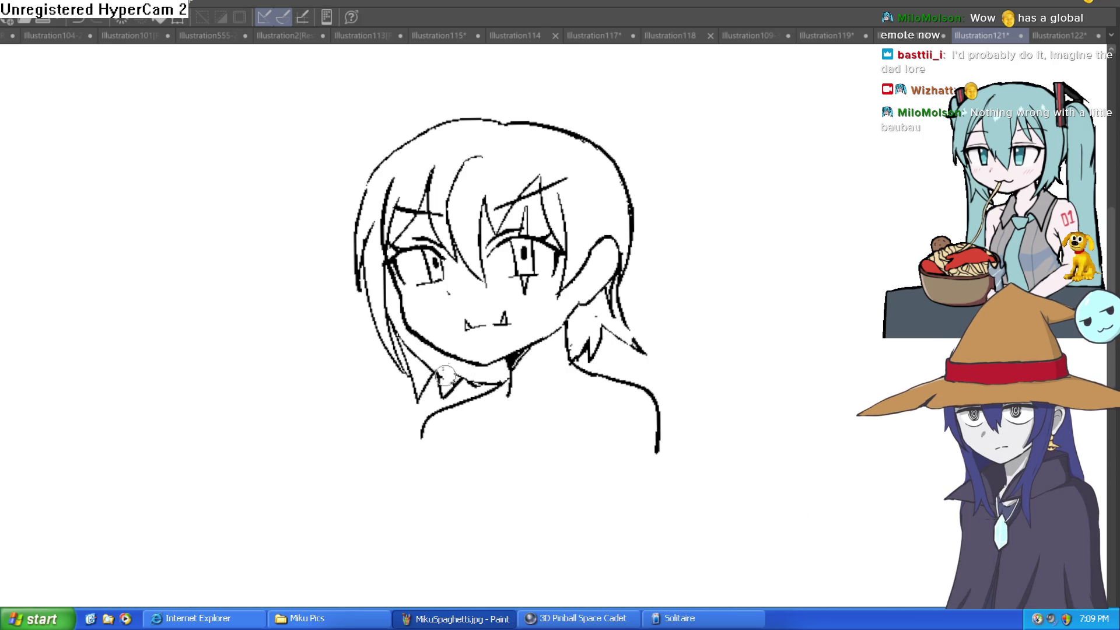
scroll(602, 301, "up", 3)
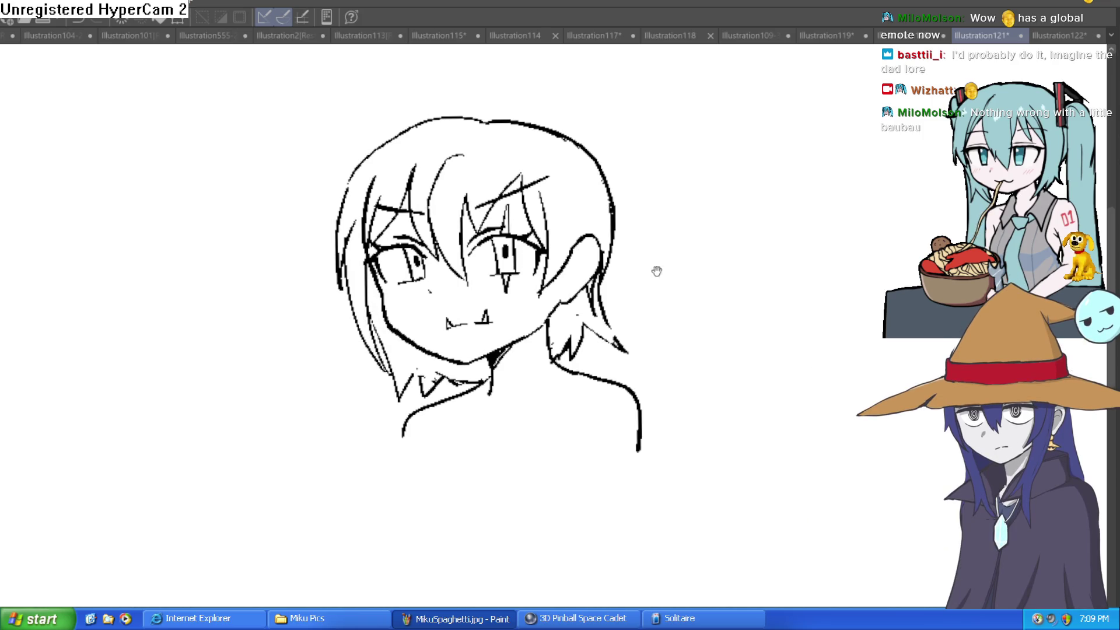
mouse_move(559, 349)
left_mouse_down()
mouse_move(532, 387)
mouse_move(492, 402)
left_mouse_up()
left_click(840, 35)
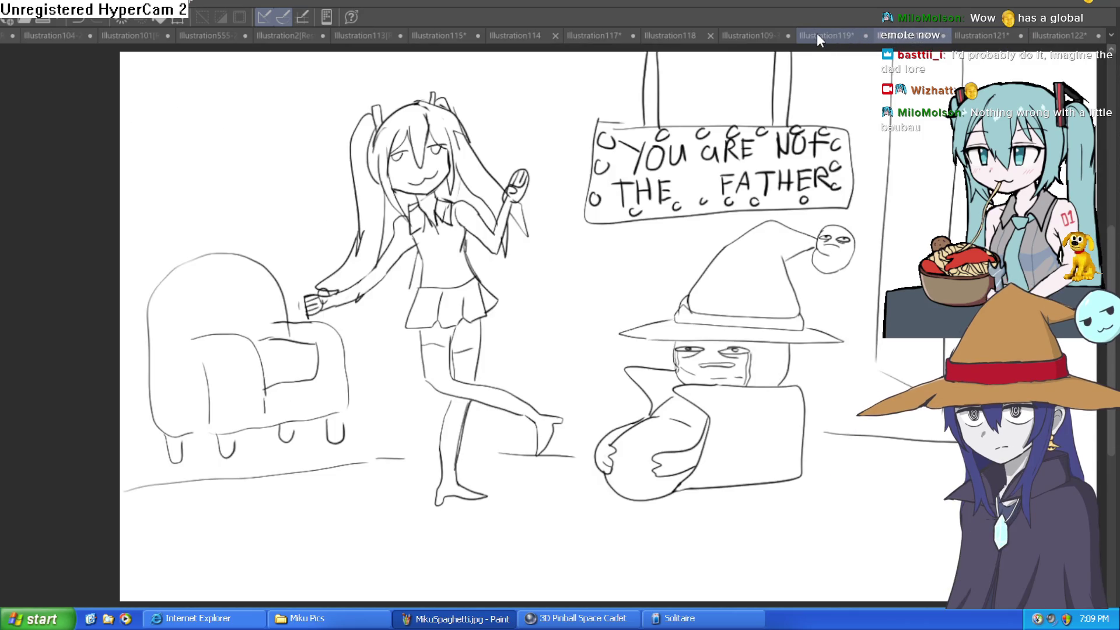
- Bring up Illustration109 and zoom out to show the overalls girl and the 3D mannequin
left_click(754, 42)
scroll(663, 260, "down", 3)
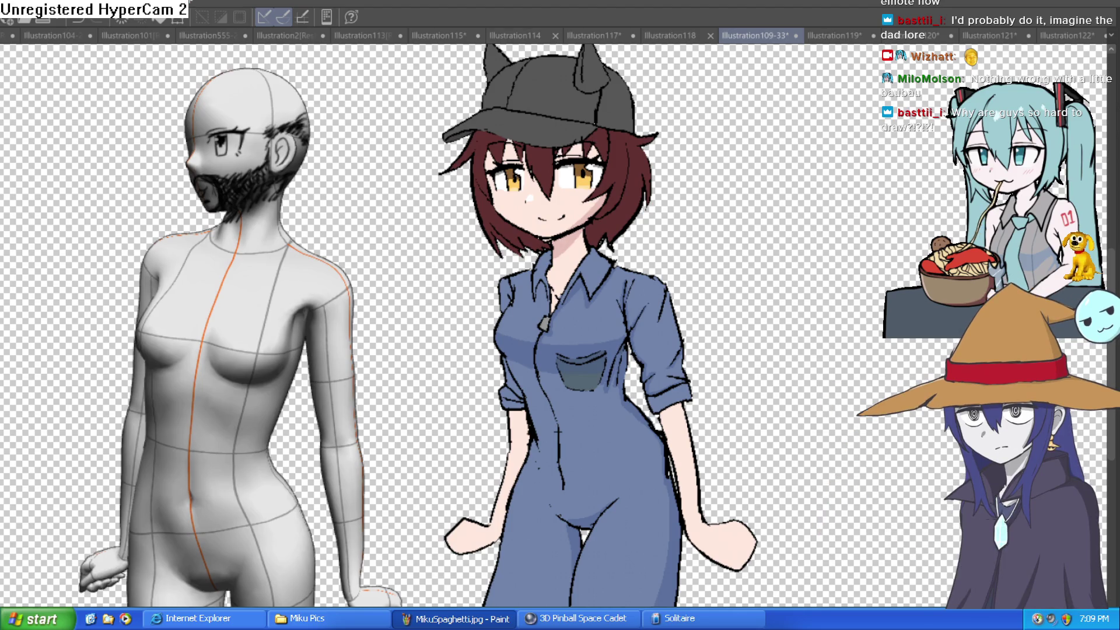
scroll(809, 275, "down", 2)
scroll(732, 233, "up", 2)
scroll(711, 283, "down", 1)
scroll(546, 243, "up", 2)
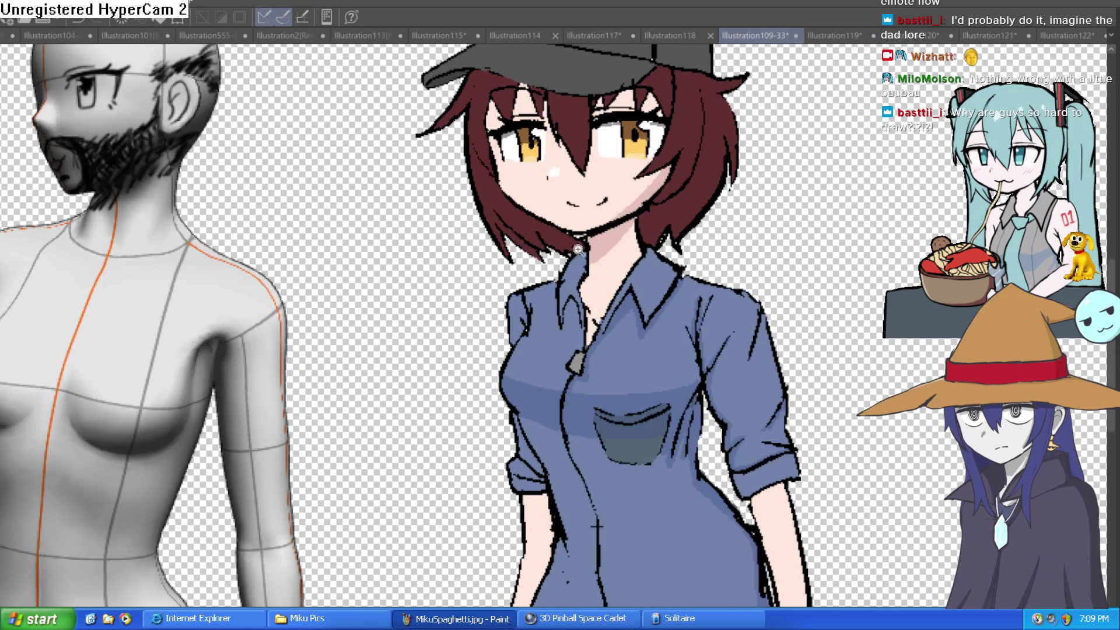
scroll(576, 288, "up", 2)
scroll(575, 292, "down", 1)
scroll(618, 321, "up", 1)
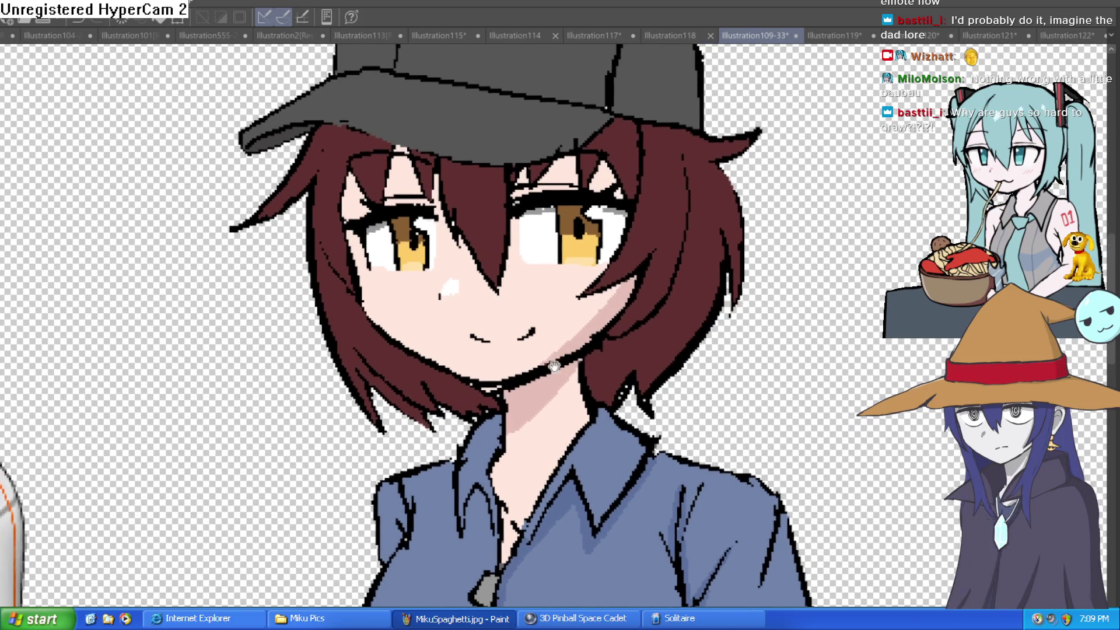
scroll(668, 329, "down", 1)
scroll(539, 325, "up", 1)
scroll(540, 326, "down", 1)
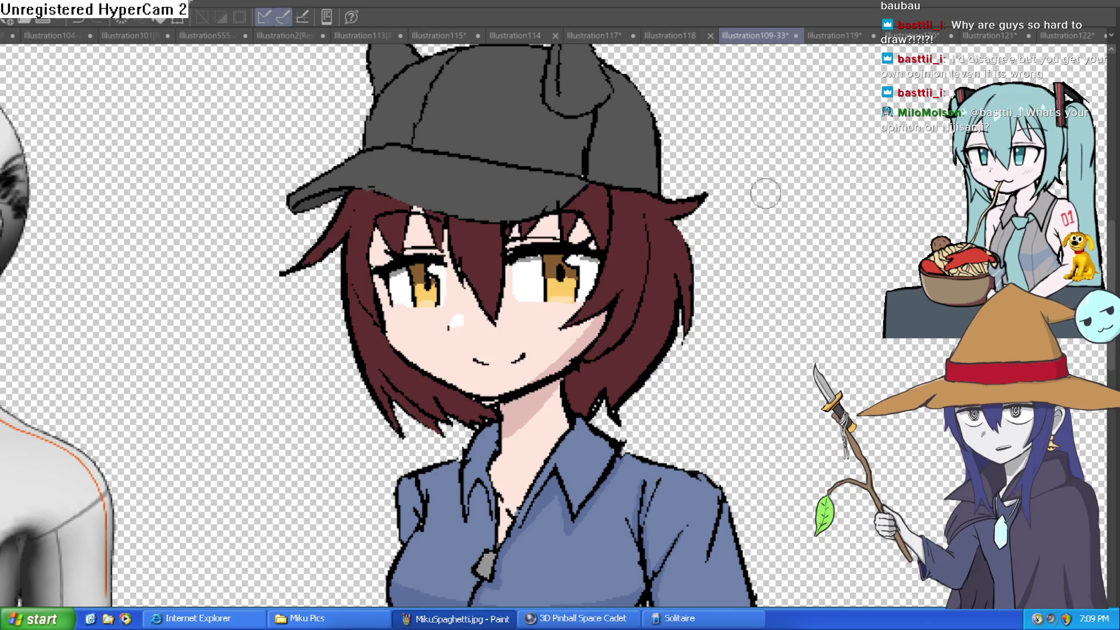
scroll(764, 284, "down", 3)
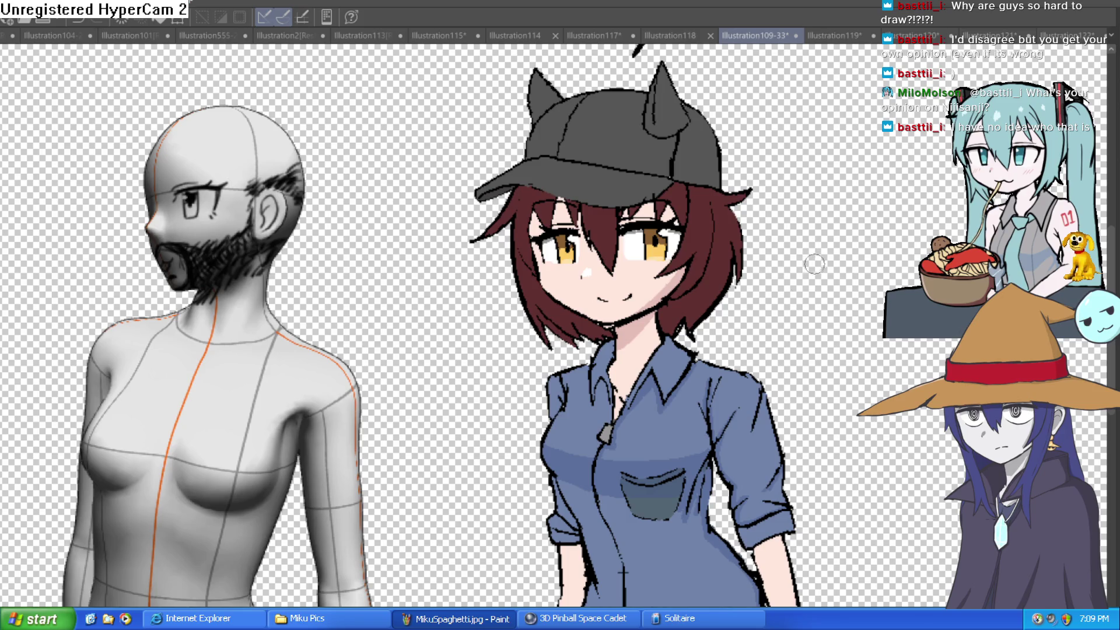
scroll(811, 254, "up", 5)
scroll(727, 264, "down", 5)
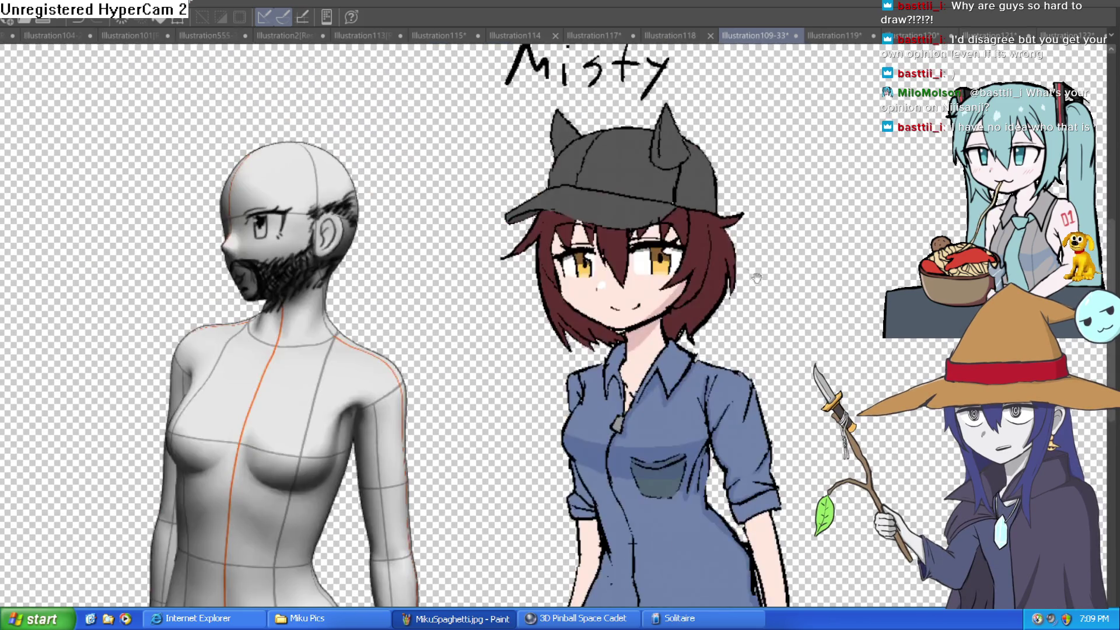
scroll(738, 203, "up", 3)
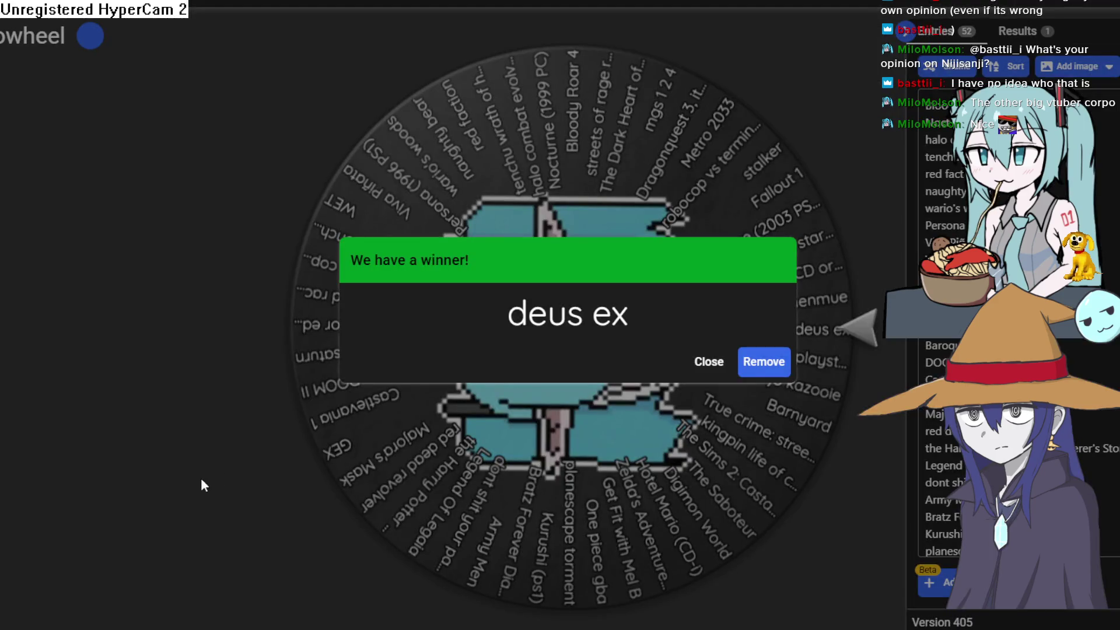
- Dismiss the deus ex result and spin again, landing on robocop vs terminator
mouse_move(683, 349)
left_mouse_down()
mouse_move(583, 318)
mouse_move(533, 317)
left_mouse_up()
left_click(232, 355)
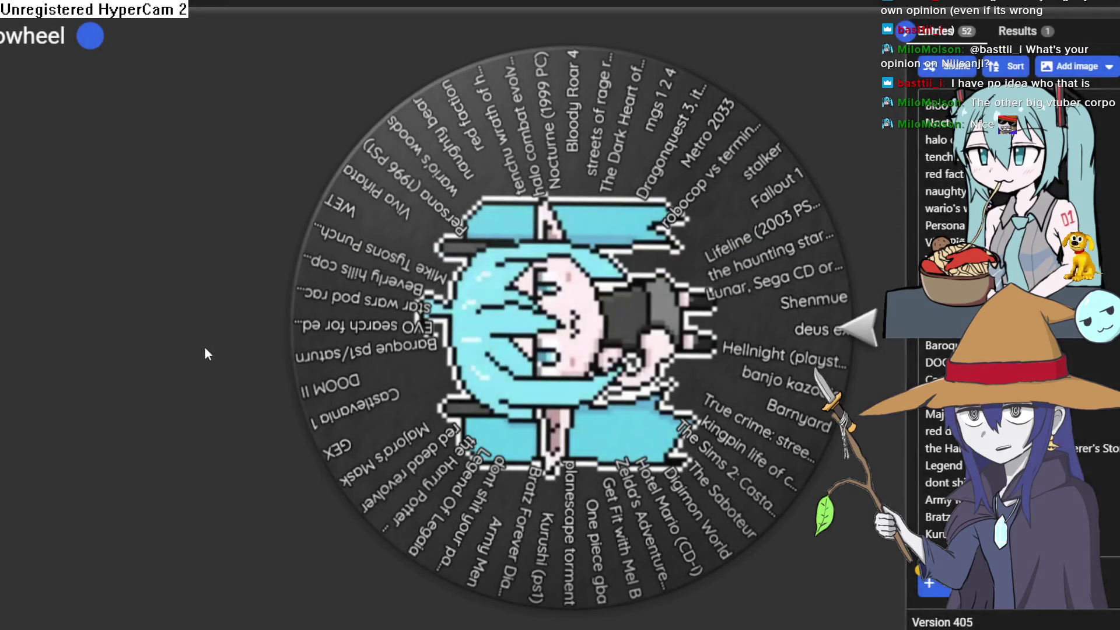
left_click(623, 311)
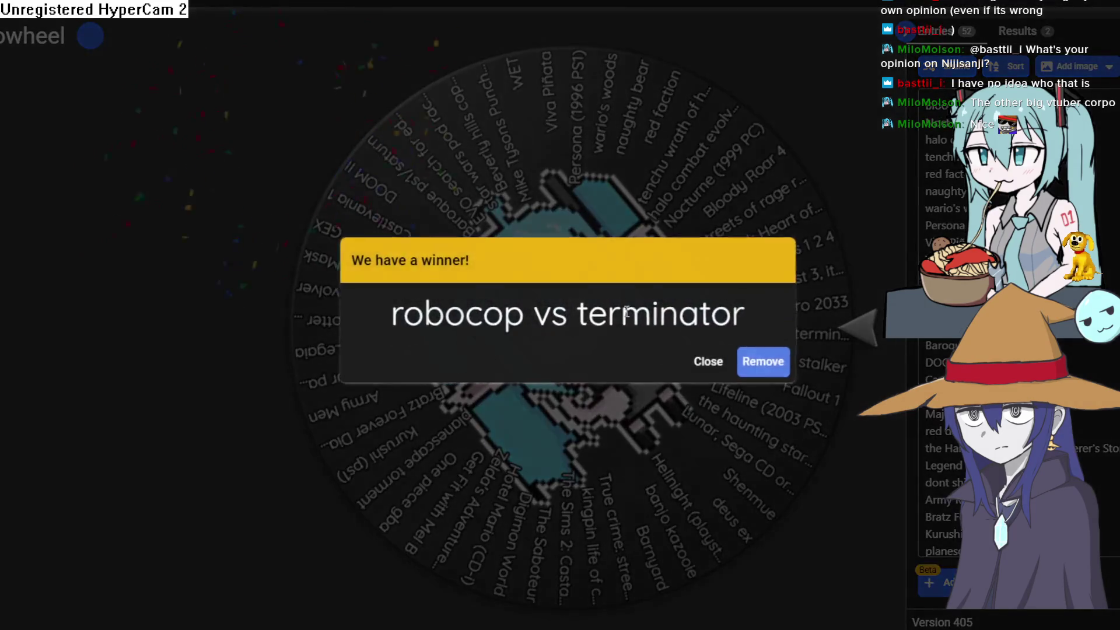
left_click_drag(761, 312, 405, 331)
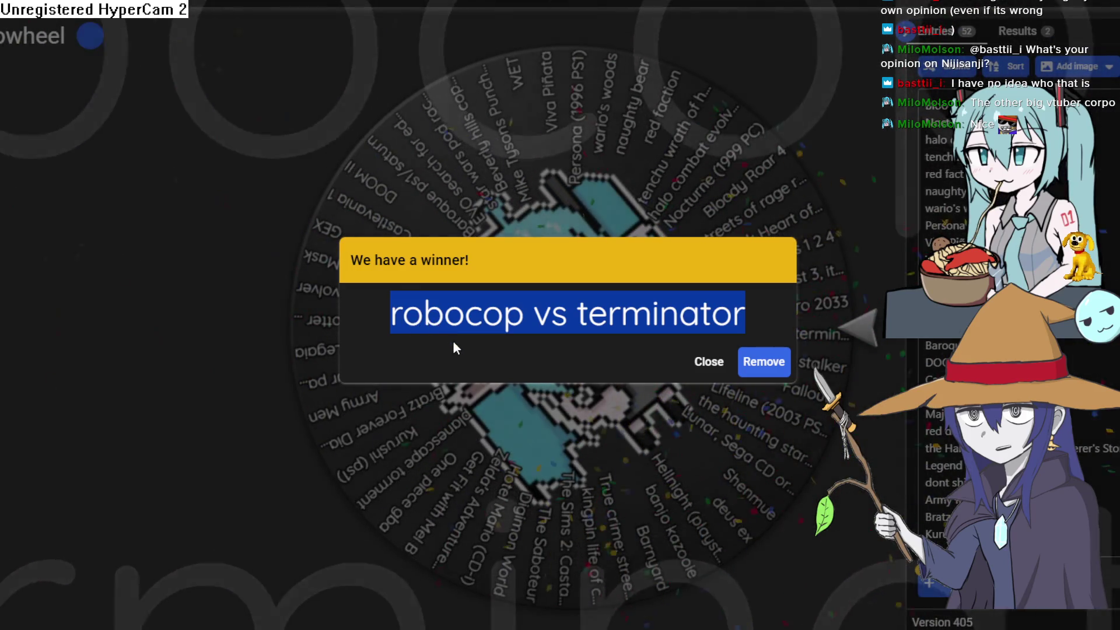
- Alt+Tab away and back, then remove robocop vs terminator from the wheel
key("alt+Tab")
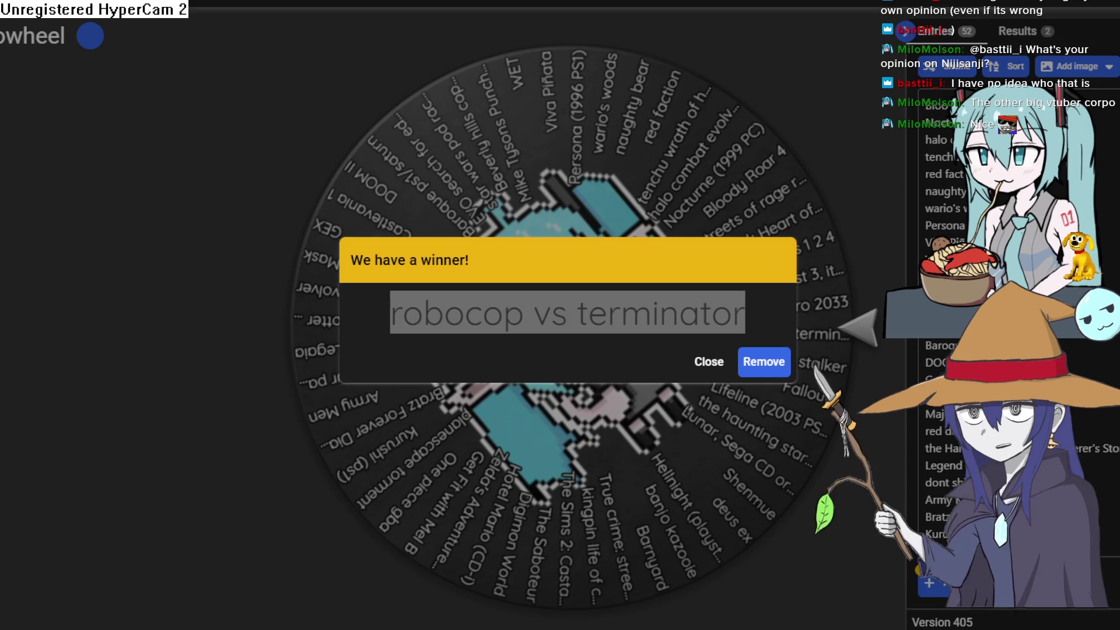
key("alt+Tab")
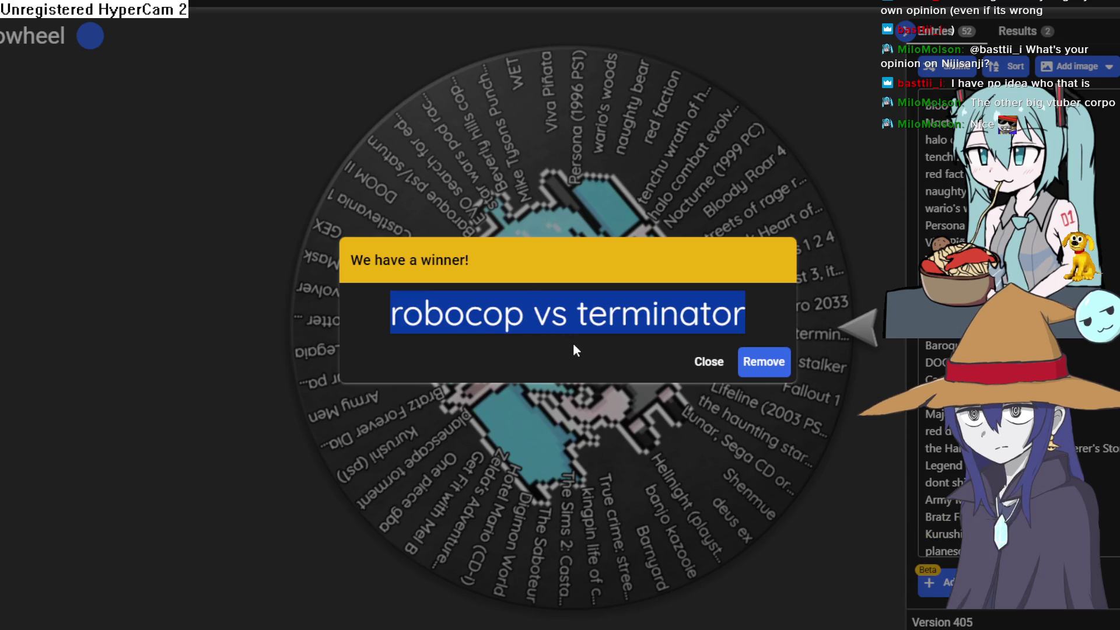
key("alt+Tab")
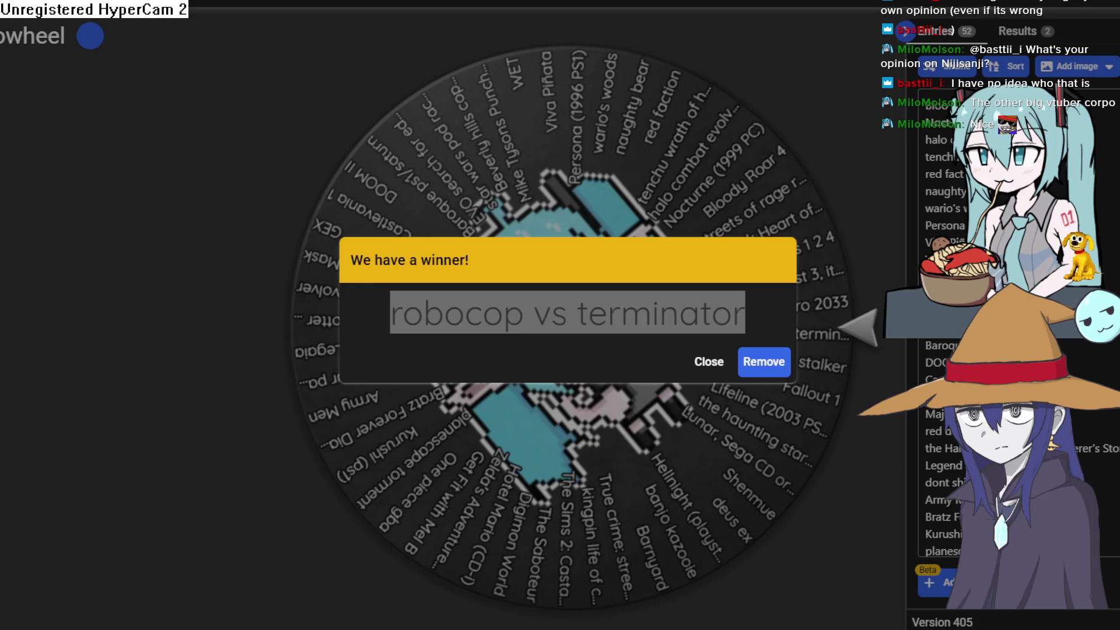
key("alt+Tab")
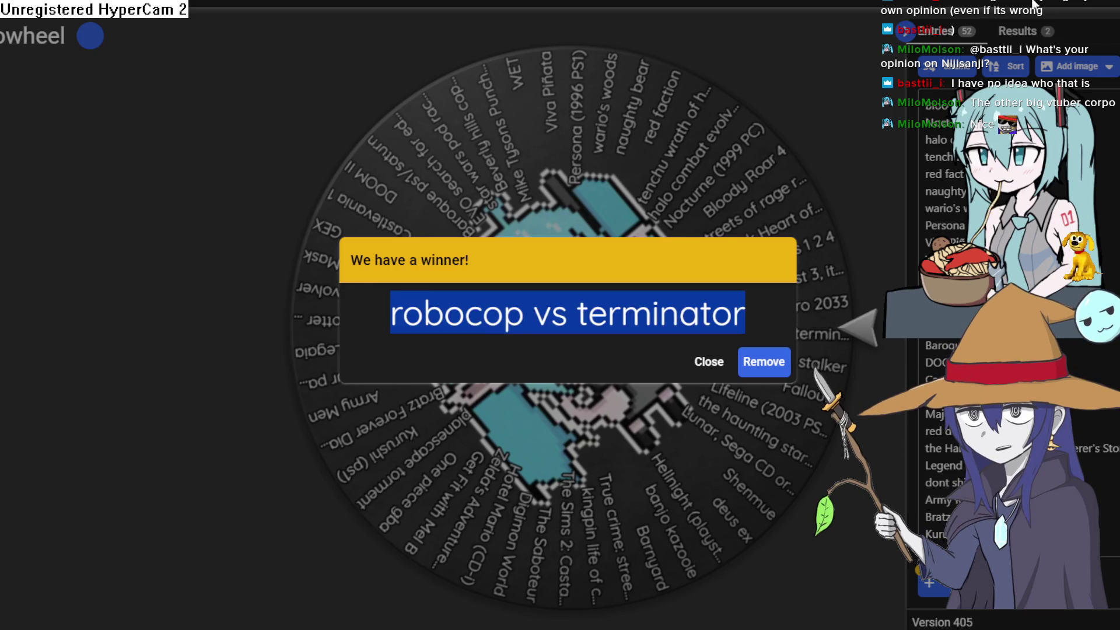
left_click(758, 373)
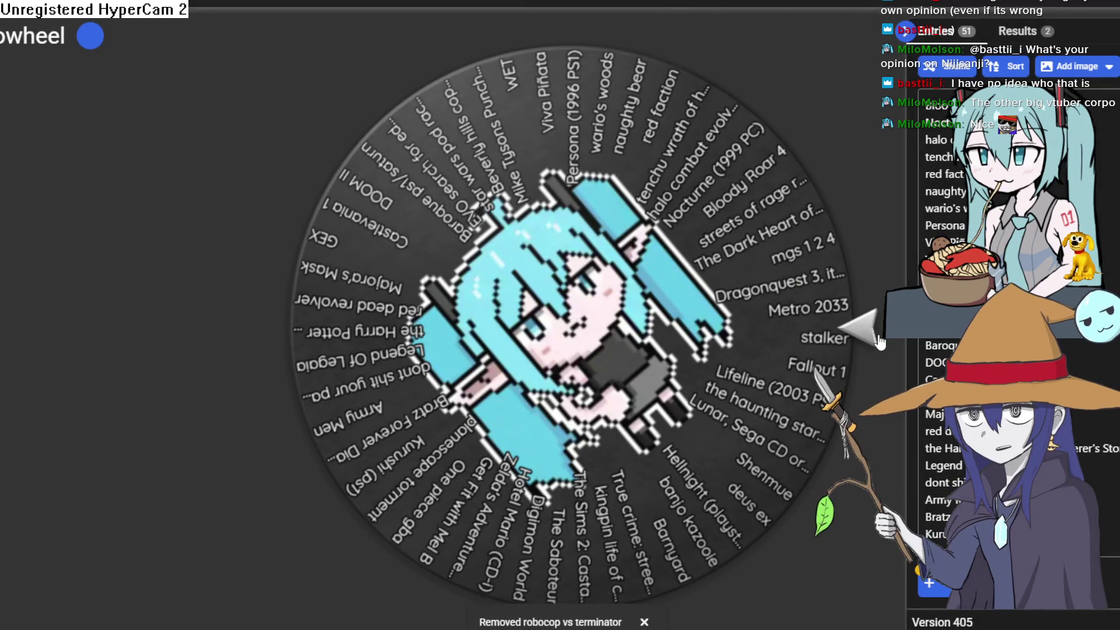
- Scroll through the Entries list to check the remaining 51 entries
scroll(939, 350, "down", 5)
scroll(939, 350, "down", 4)
scroll(792, 390, "down", 8)
scroll(791, 389, "up", 8)
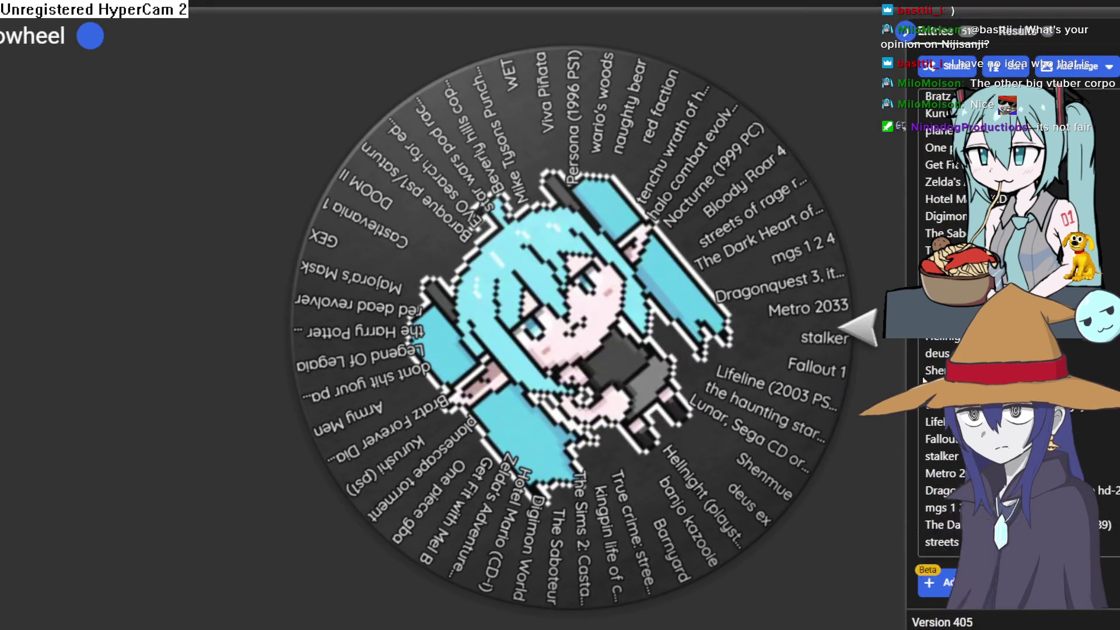
scroll(939, 350, "up", 8)
scroll(939, 350, "down", 8)
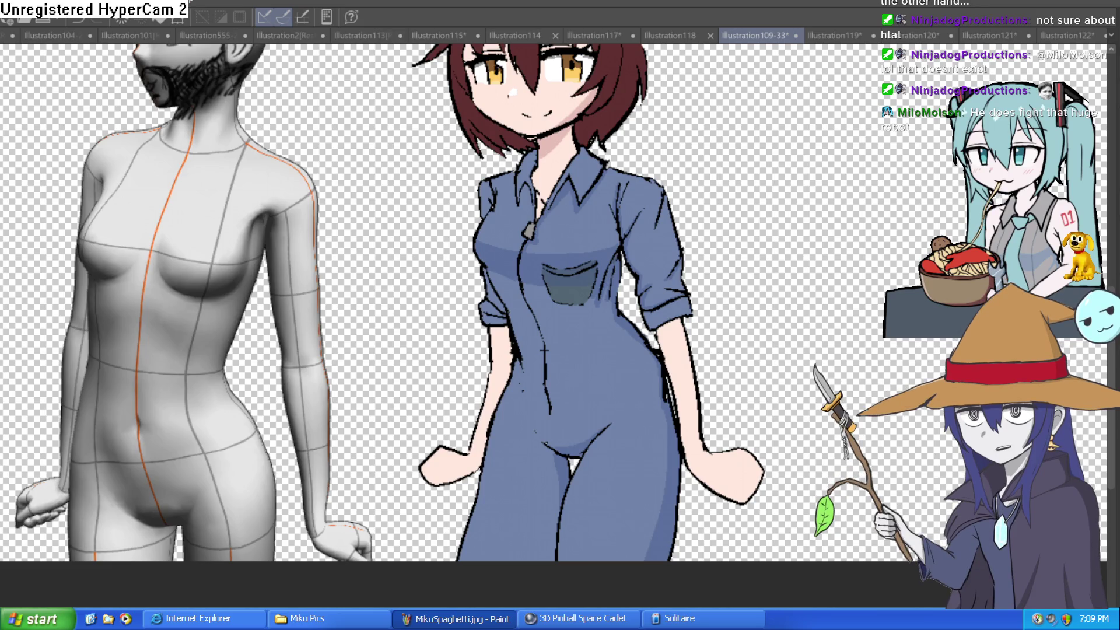
- Pan and zoom onto Misty's capped head and torso beside the mannequin's head
left_click_drag(816, 205, 755, 315)
scroll(721, 291, "down", 3)
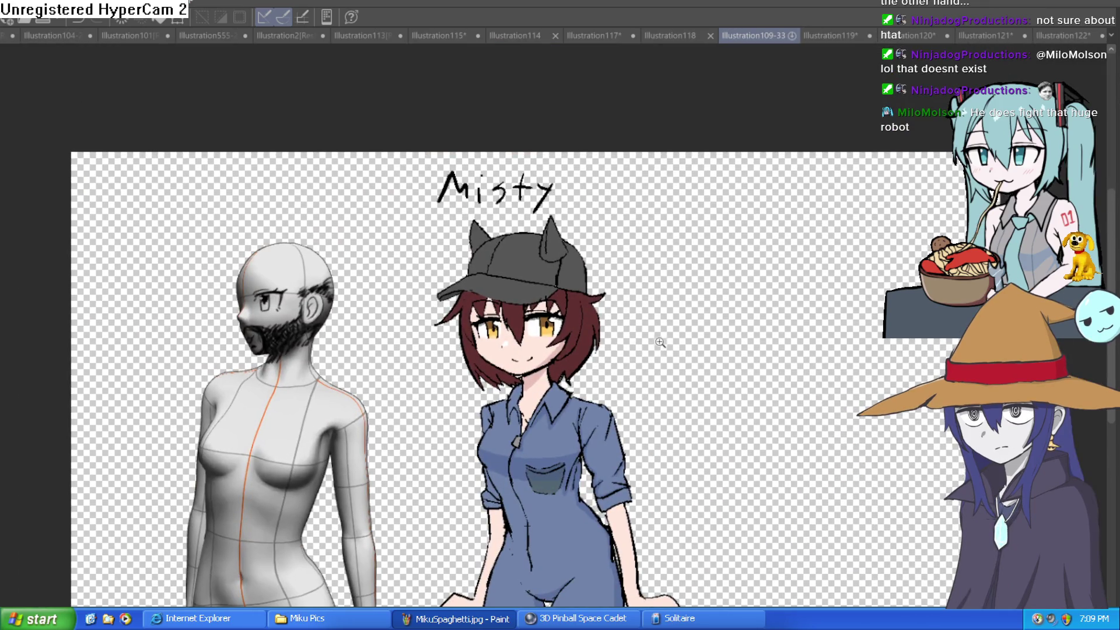
scroll(659, 342, "up", 3)
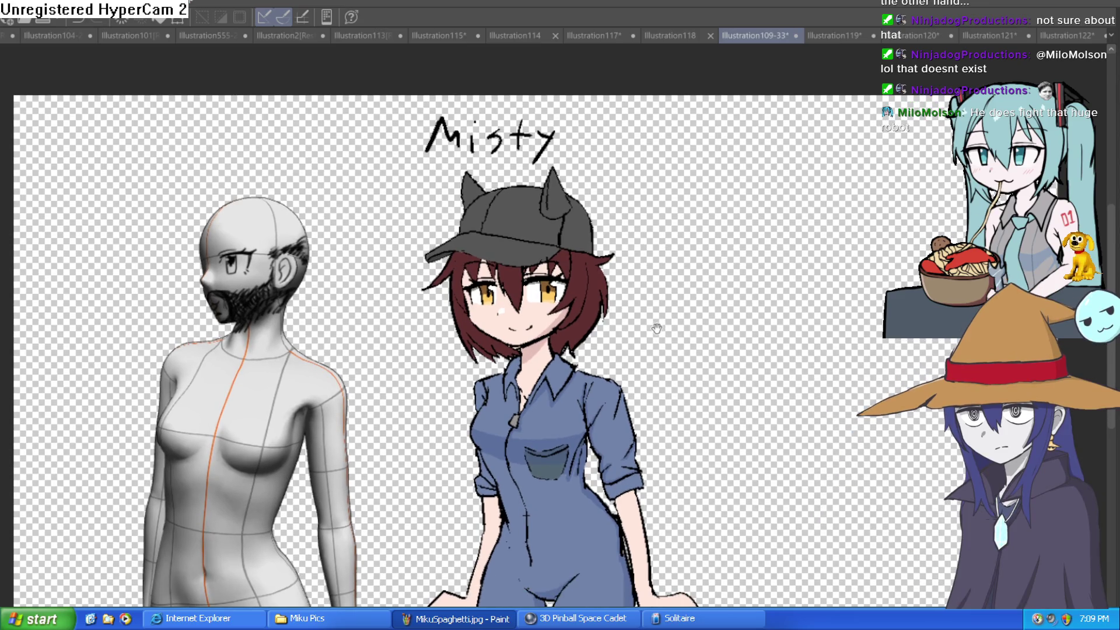
left_click_drag(656, 329, 666, 314)
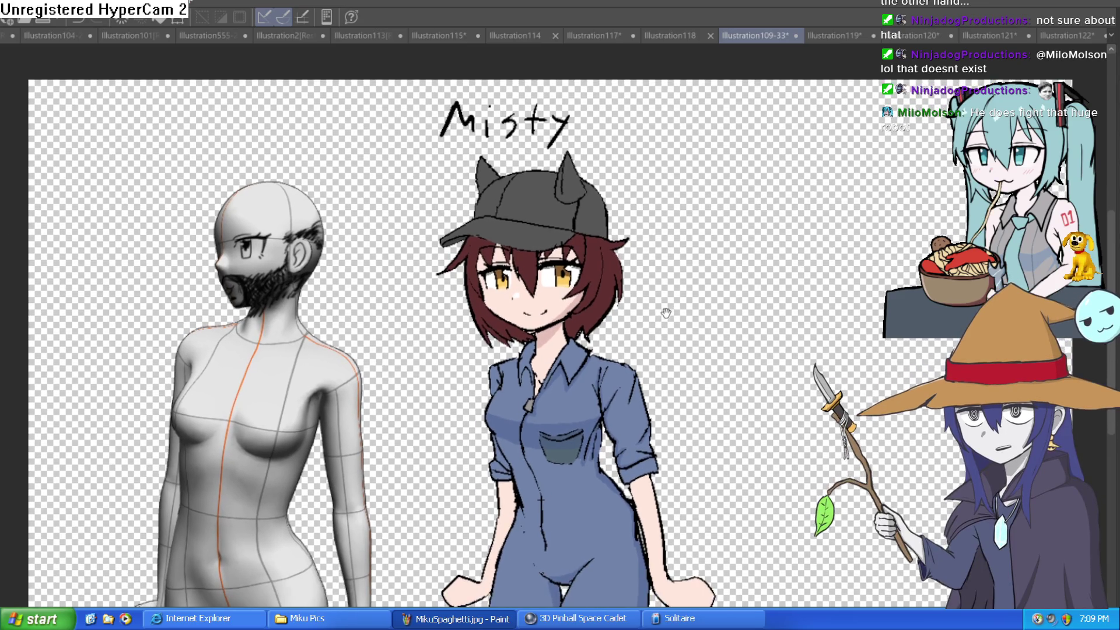
scroll(666, 313, "up", 3)
scroll(706, 269, "up", 2)
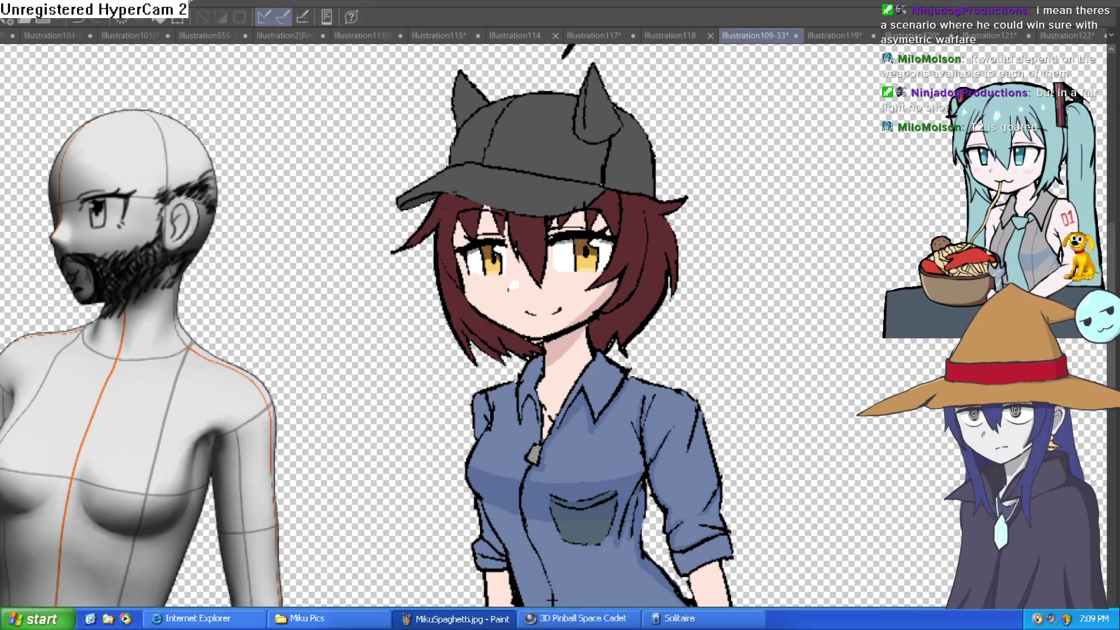
mouse_move(839, 240)
left_mouse_down()
mouse_move(806, 186)
mouse_move(813, 234)
mouse_move(805, 230)
left_mouse_up()
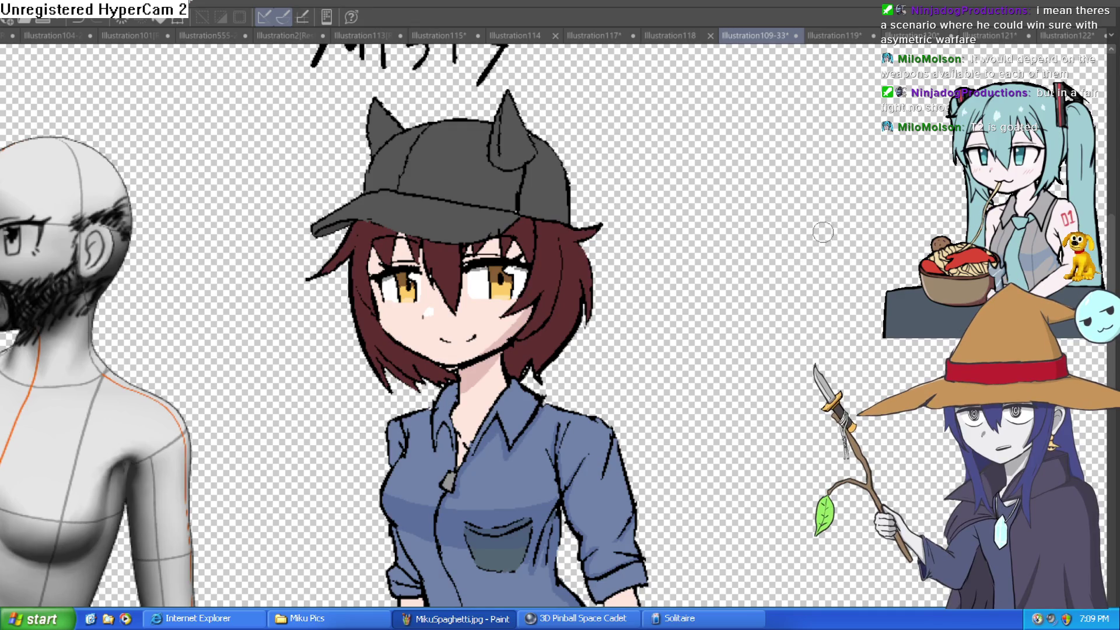
left_click_drag(815, 245, 805, 272)
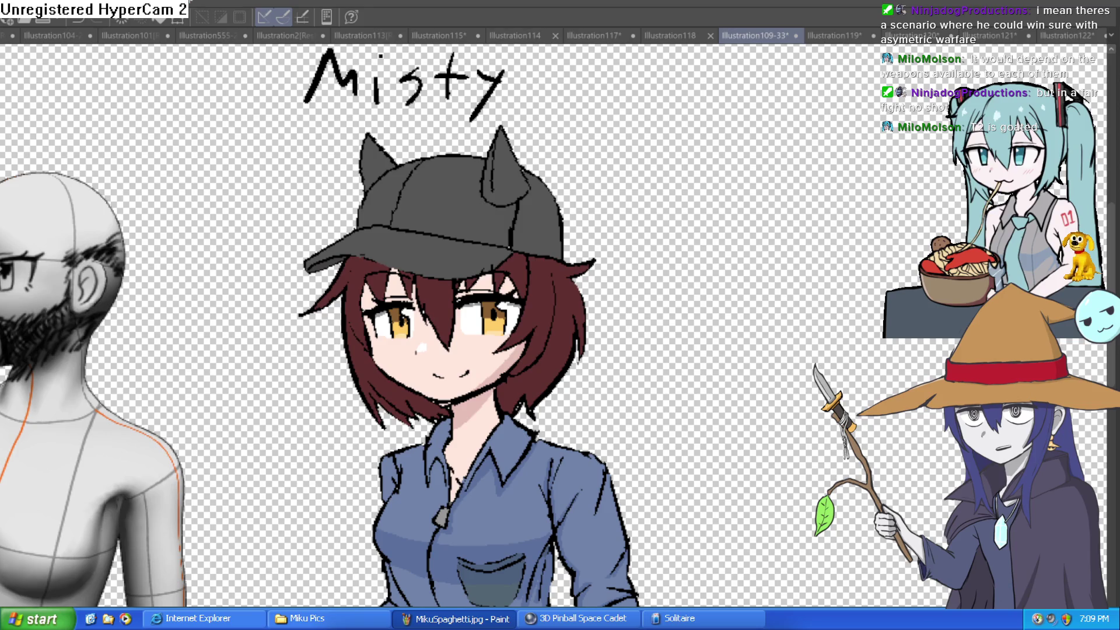
scroll(738, 287, "down", 3)
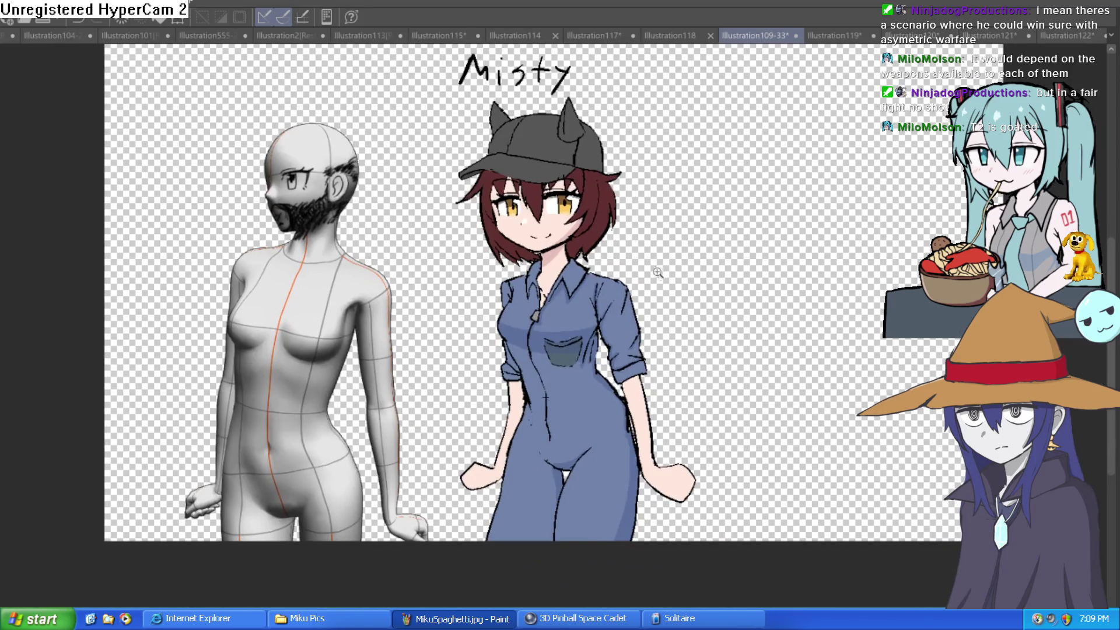
scroll(620, 314, "up", 5)
scroll(621, 313, "down", 1)
scroll(621, 313, "up", 1)
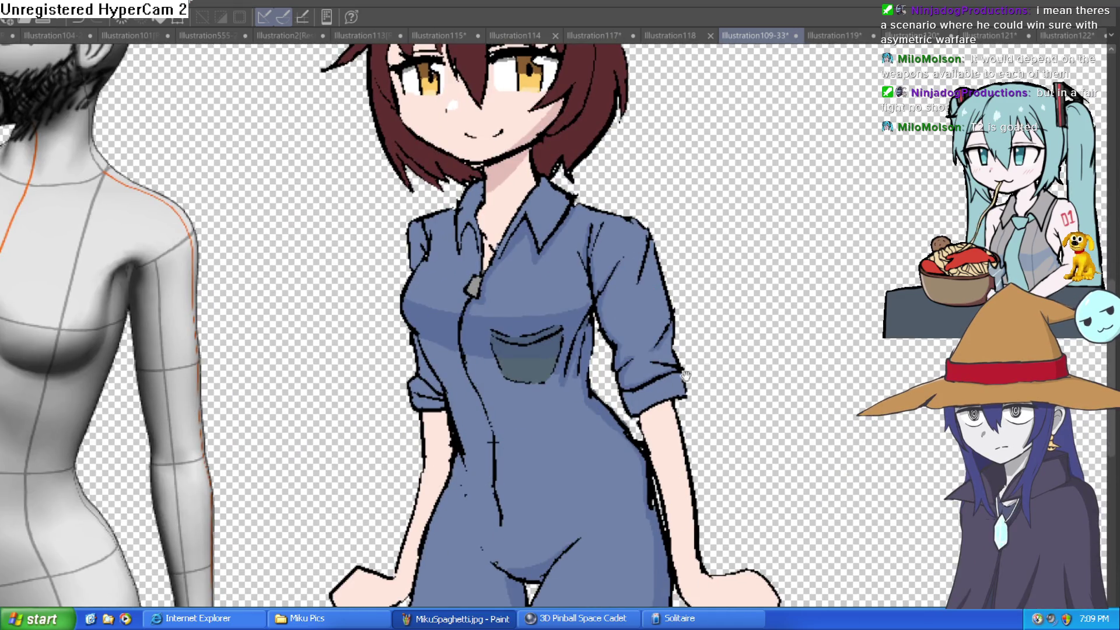
left_click_drag(685, 376, 741, 283)
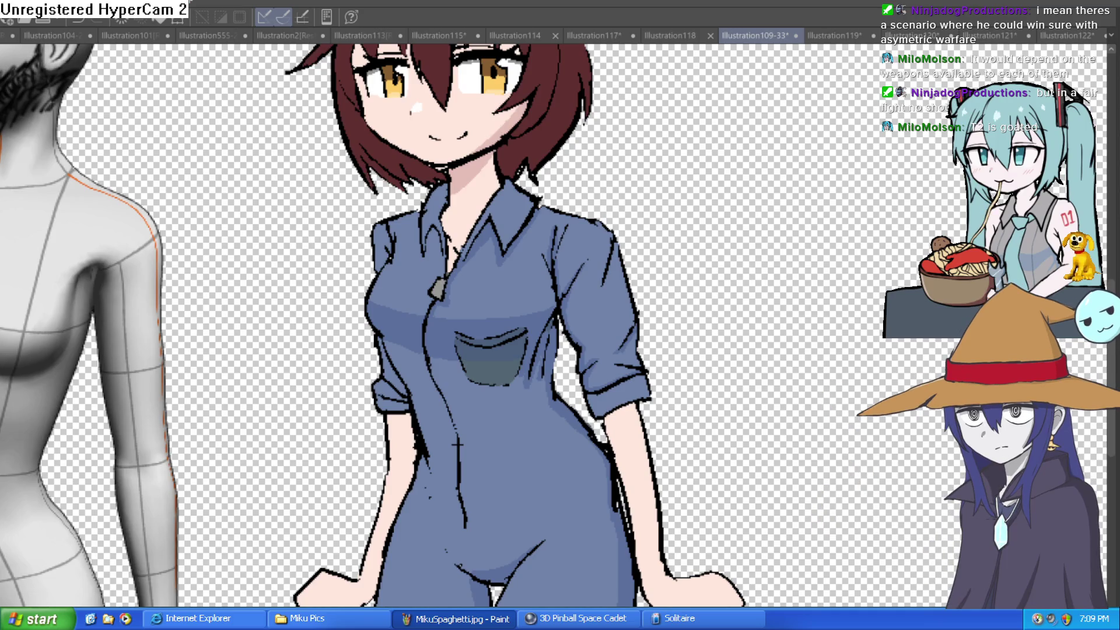
scroll(931, 192, "down", 3)
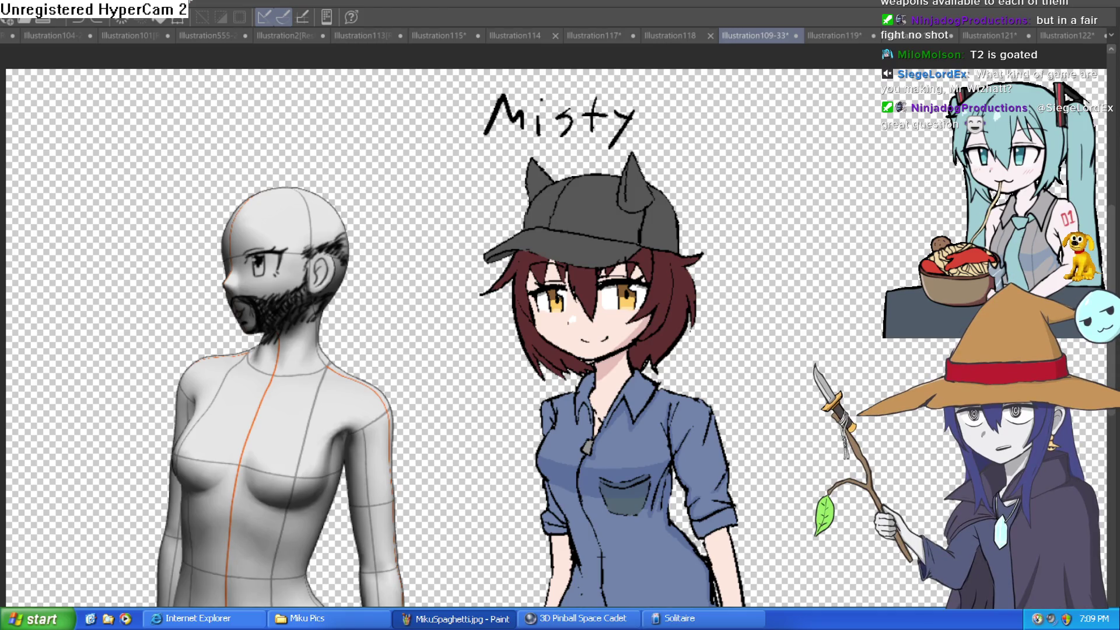
- Switch to Construct 3, adjust the Layout 1 view and run the preview
key("alt+Tab")
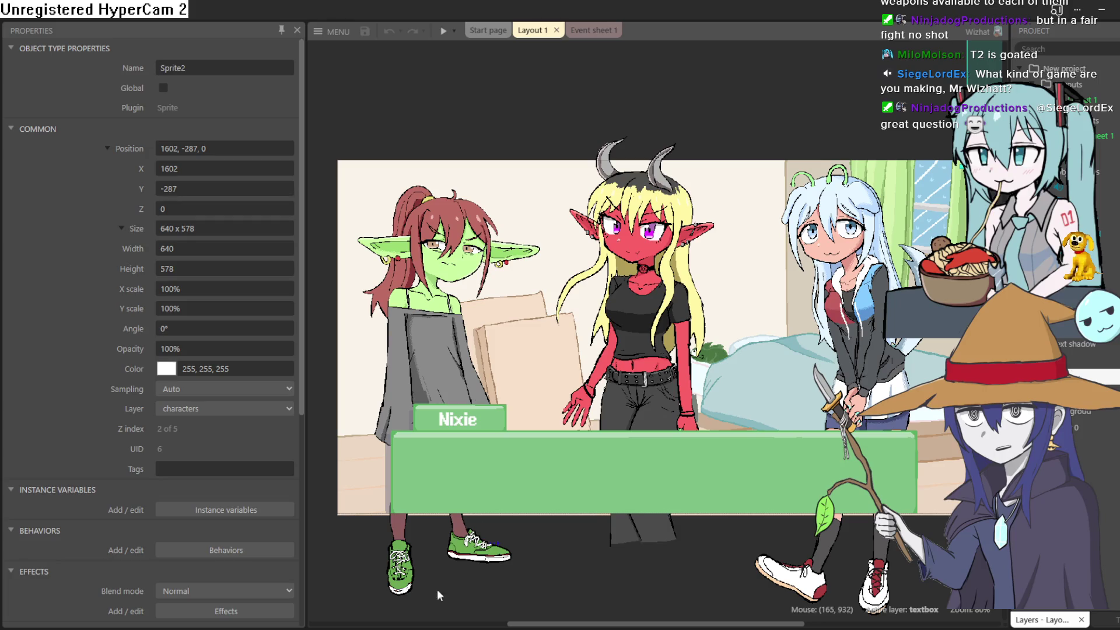
scroll(749, 146, "up", 1)
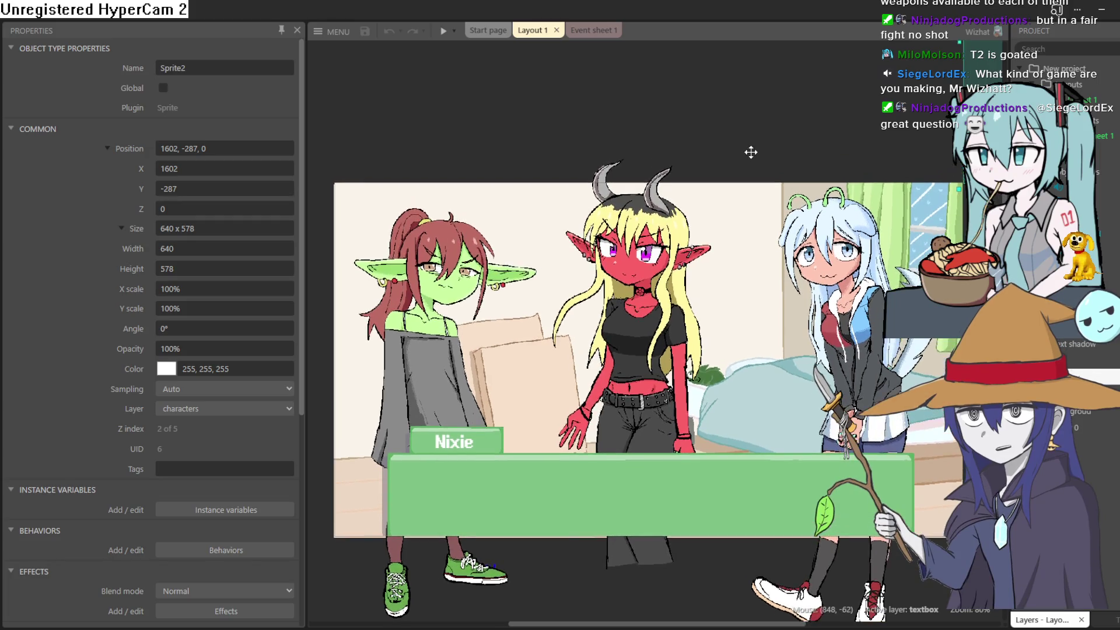
left_click(443, 35)
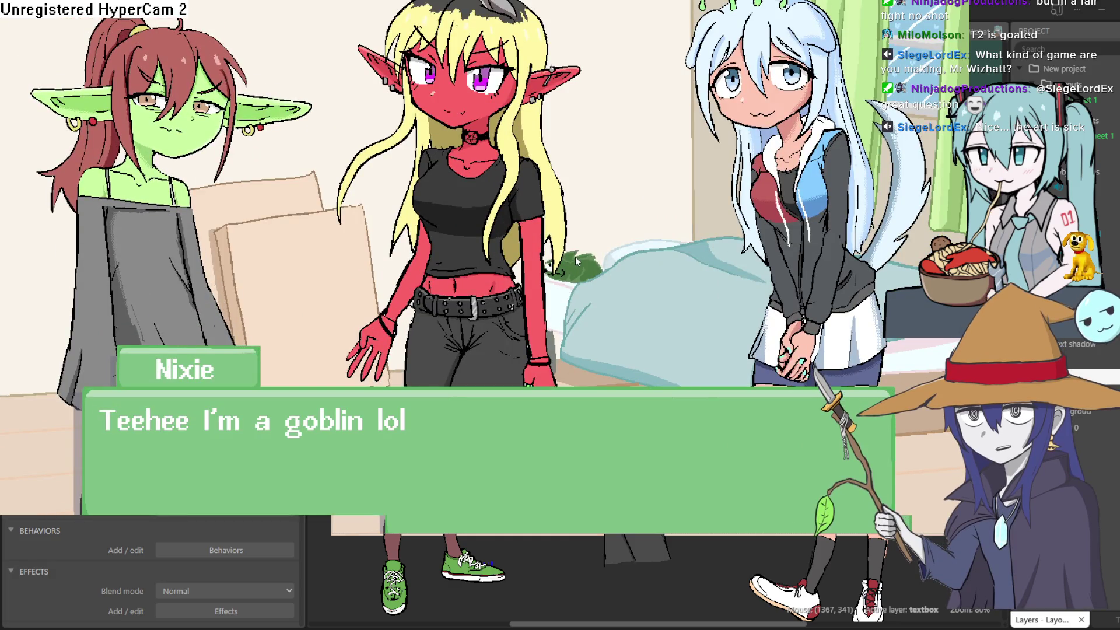
- Advance the preview dialogue to Moira's pink box asking about her Gobreos
left_click(575, 261)
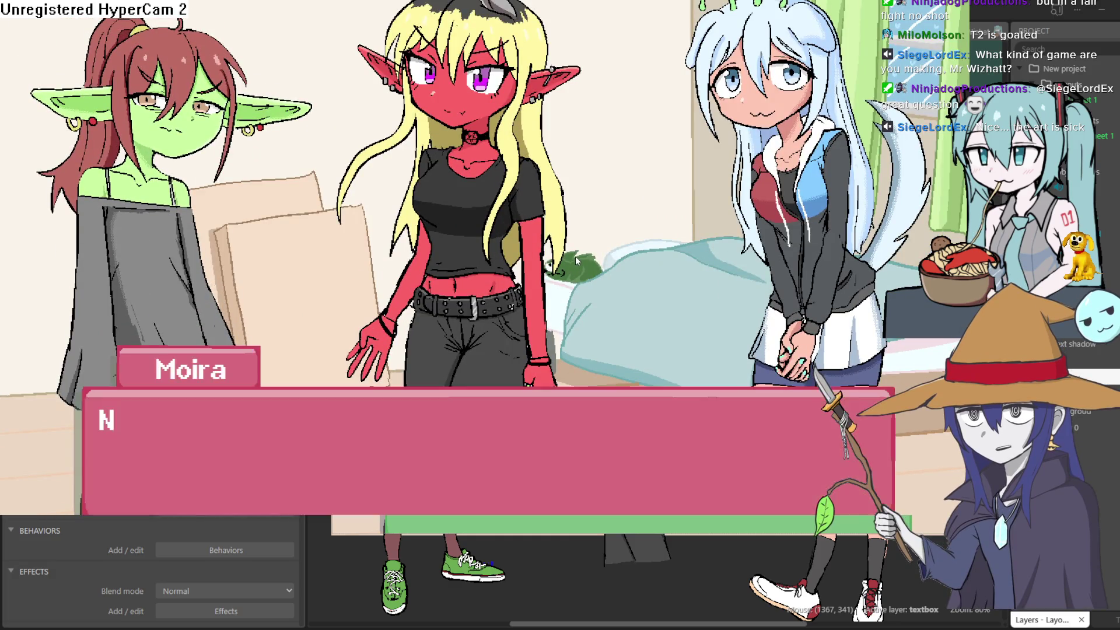
left_click(576, 261)
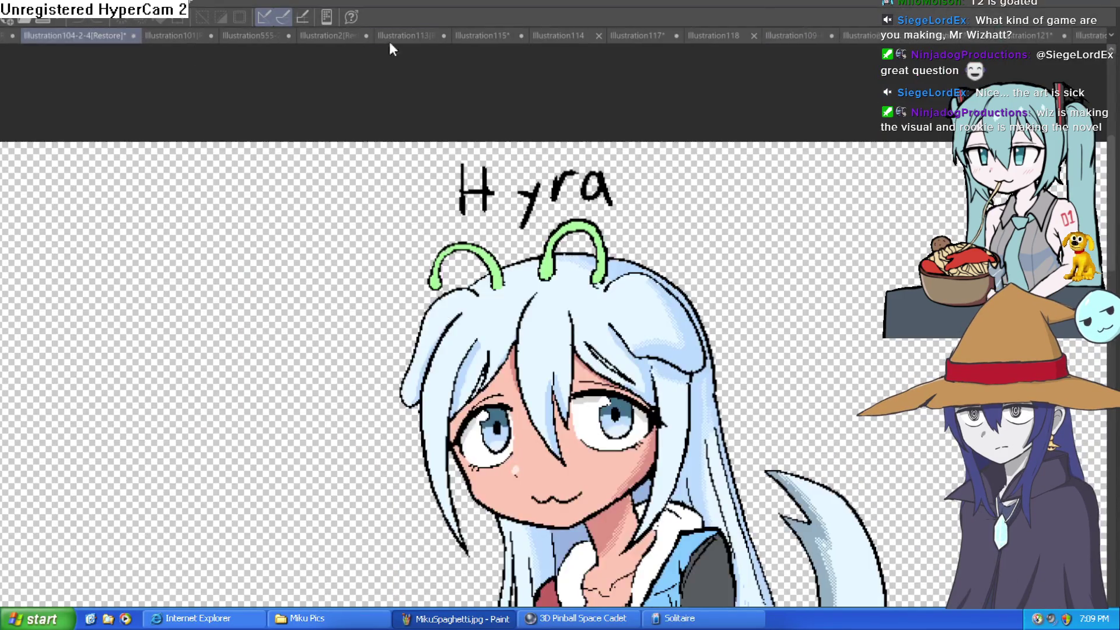
- Cycle past Illustration101 and 102, then browse the character lineup over Willow, Nixie and Raven
key("ctrl+Tab")
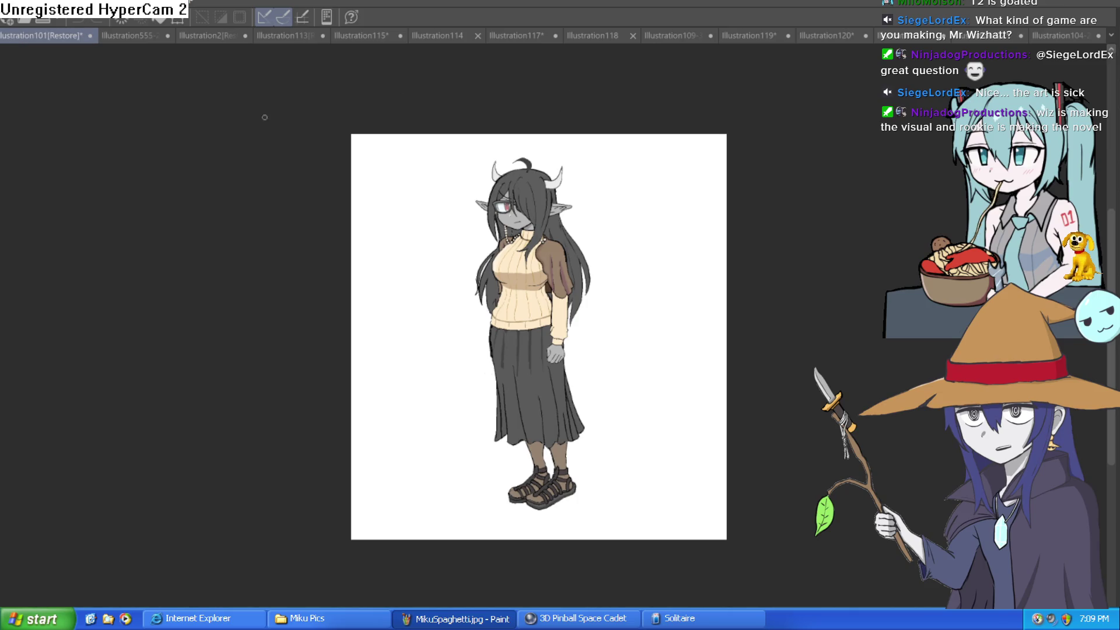
key("ctrl+Tab")
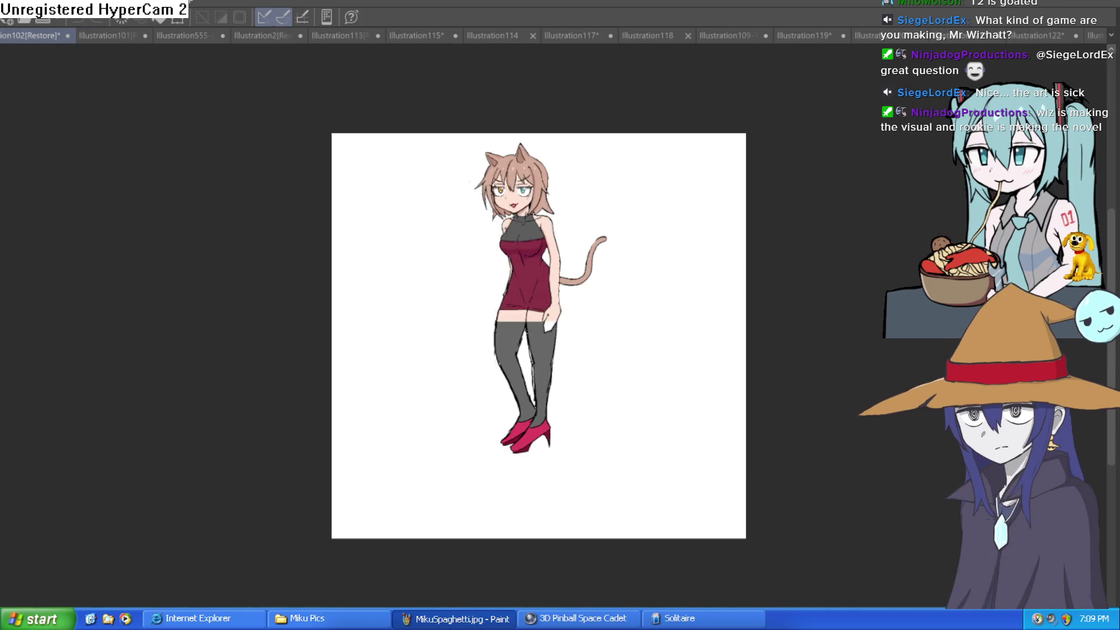
left_click(188, 36)
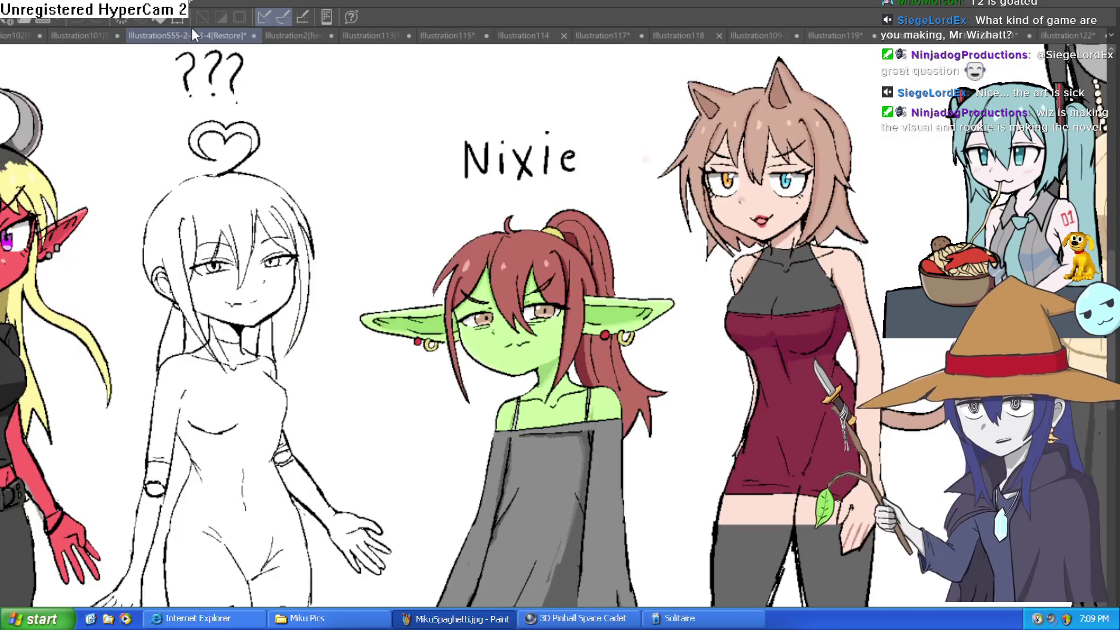
scroll(687, 271, "down", 3)
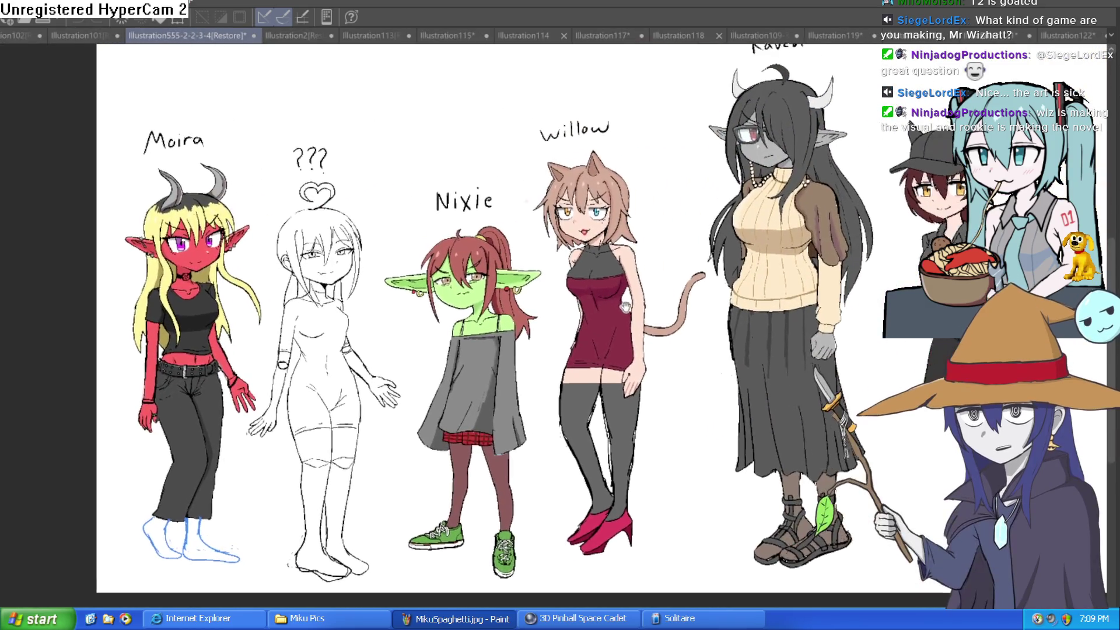
scroll(629, 305, "up", 3)
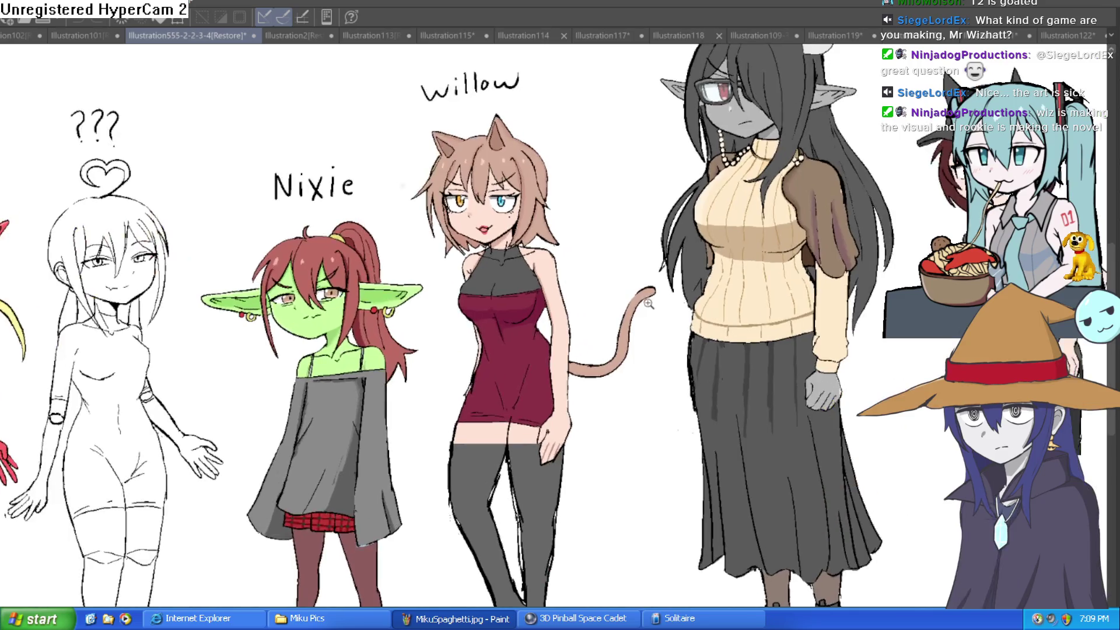
scroll(612, 304, "down", 2)
scroll(565, 300, "up", 3)
mouse_move(564, 300)
left_mouse_down()
mouse_move(570, 465)
mouse_move(628, 460)
left_mouse_up()
scroll(628, 460, "down", 2)
left_click_drag(647, 379, 684, 420)
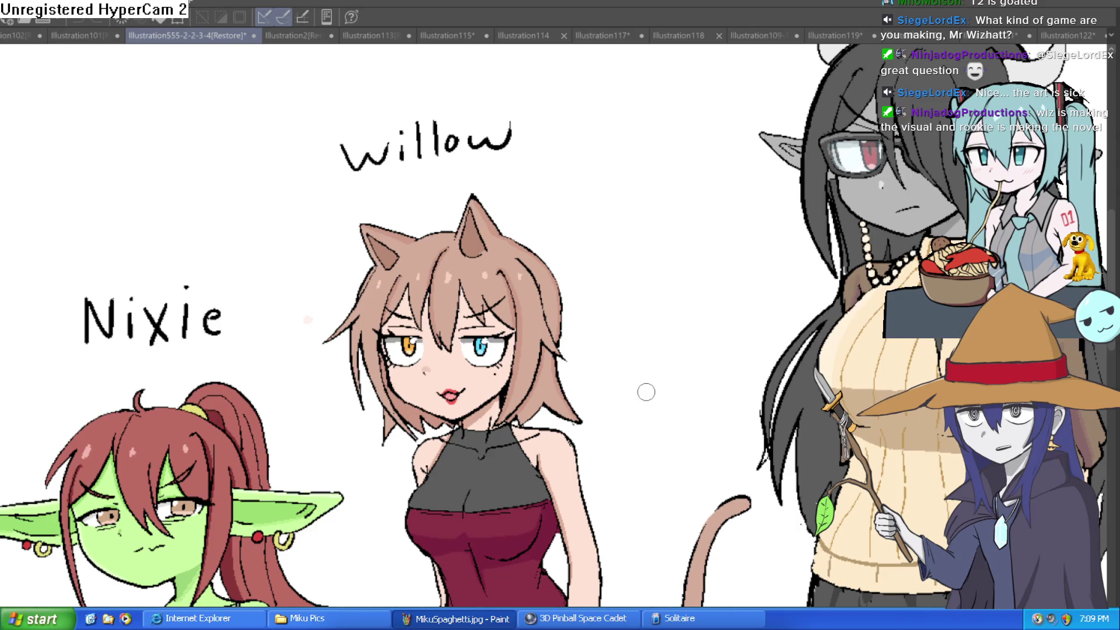
left_click_drag(776, 367, 417, 425)
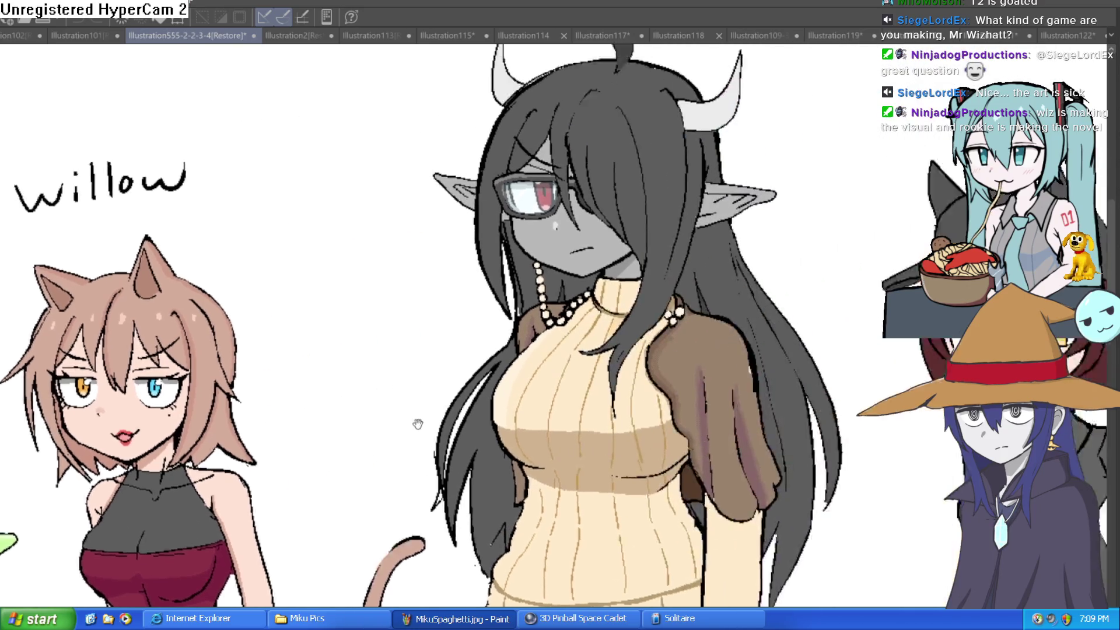
scroll(708, 358, "down", 2)
left_click_drag(698, 358, 694, 293)
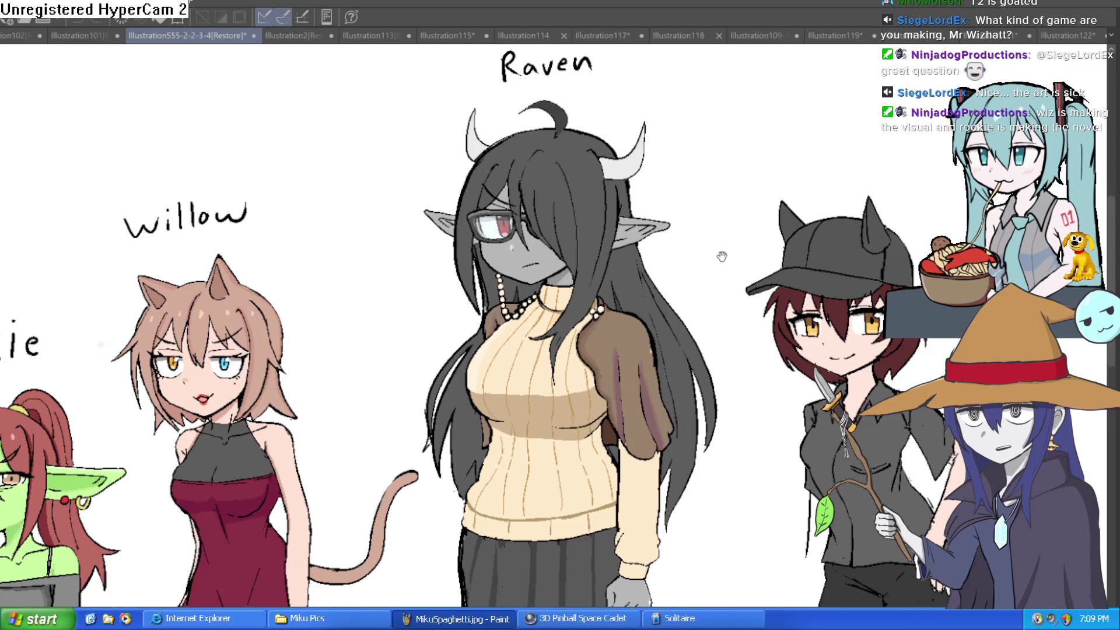
left_click_drag(722, 253, 712, 280)
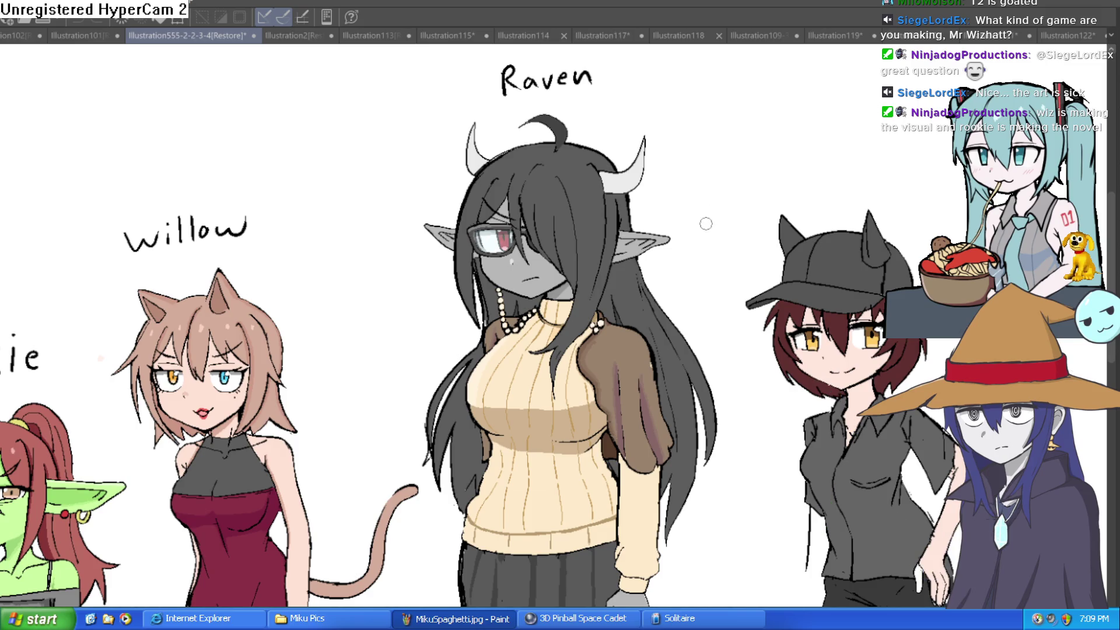
- Scroll further through the lineup, glance at Illustration122 and Illustration120, then open Illustration109-33
scroll(705, 221, "down", 5)
scroll(576, 283, "up", 6)
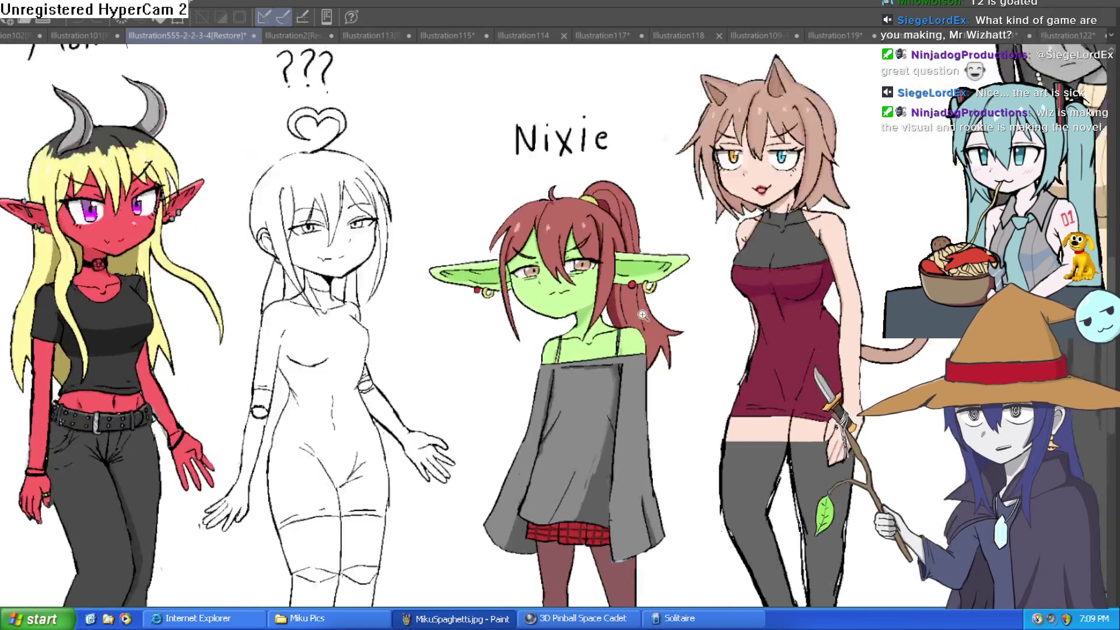
scroll(640, 371, "down", 1)
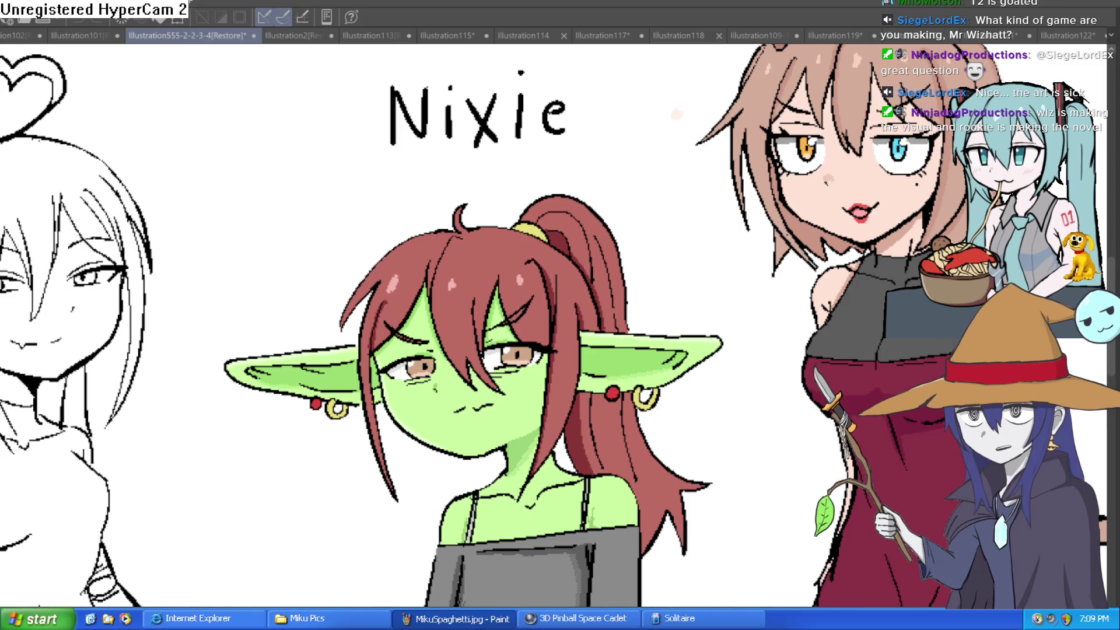
scroll(662, 155, "down", 4)
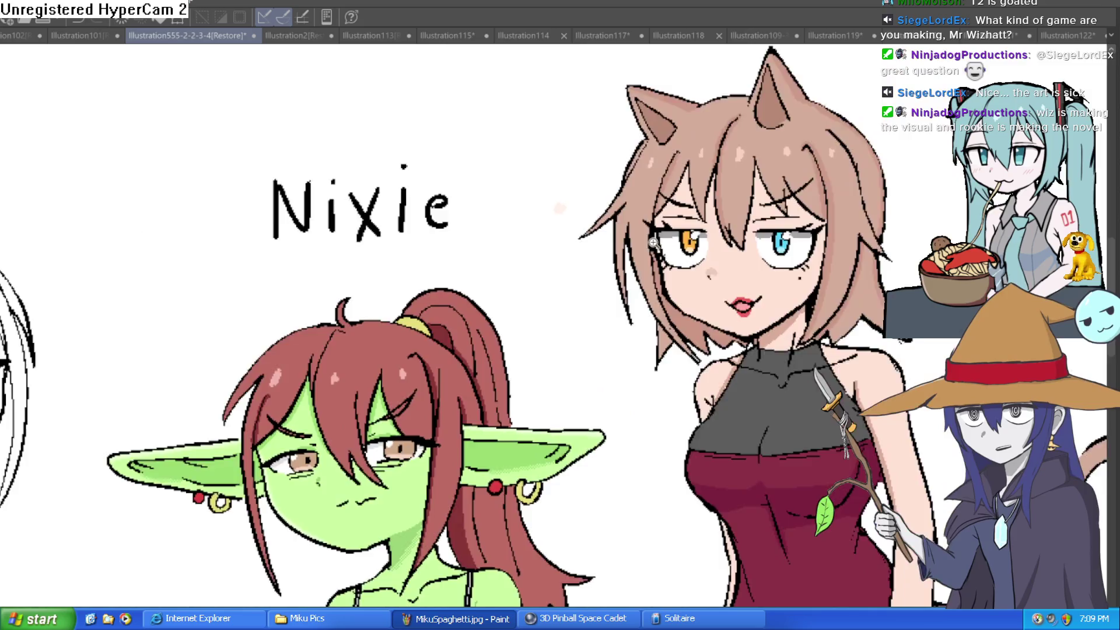
scroll(635, 300, "right", 3)
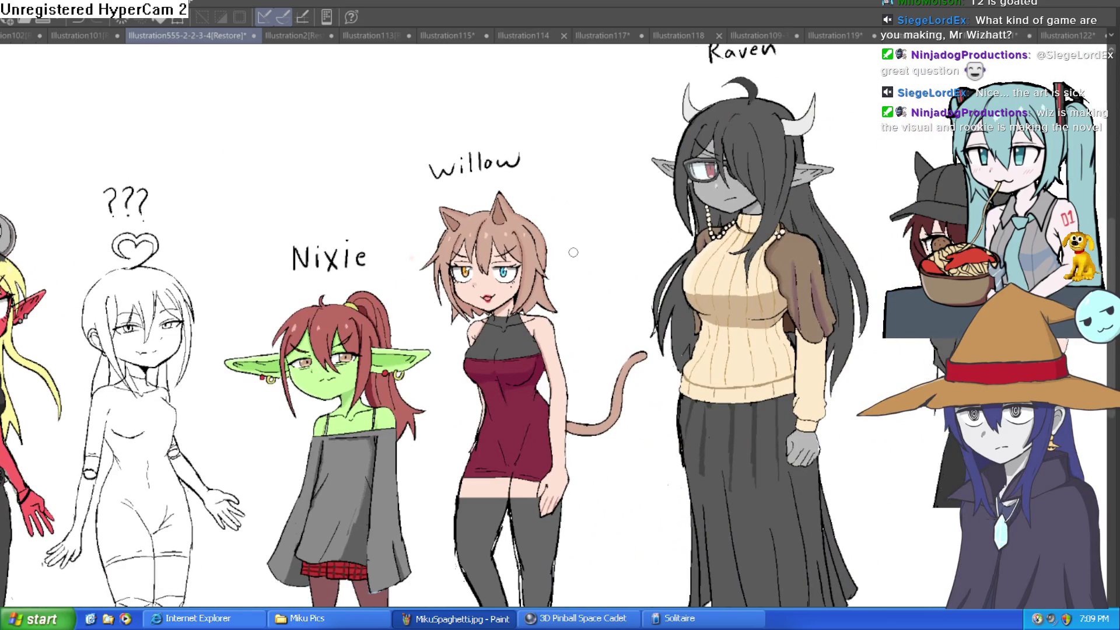
scroll(573, 252, "down", 3)
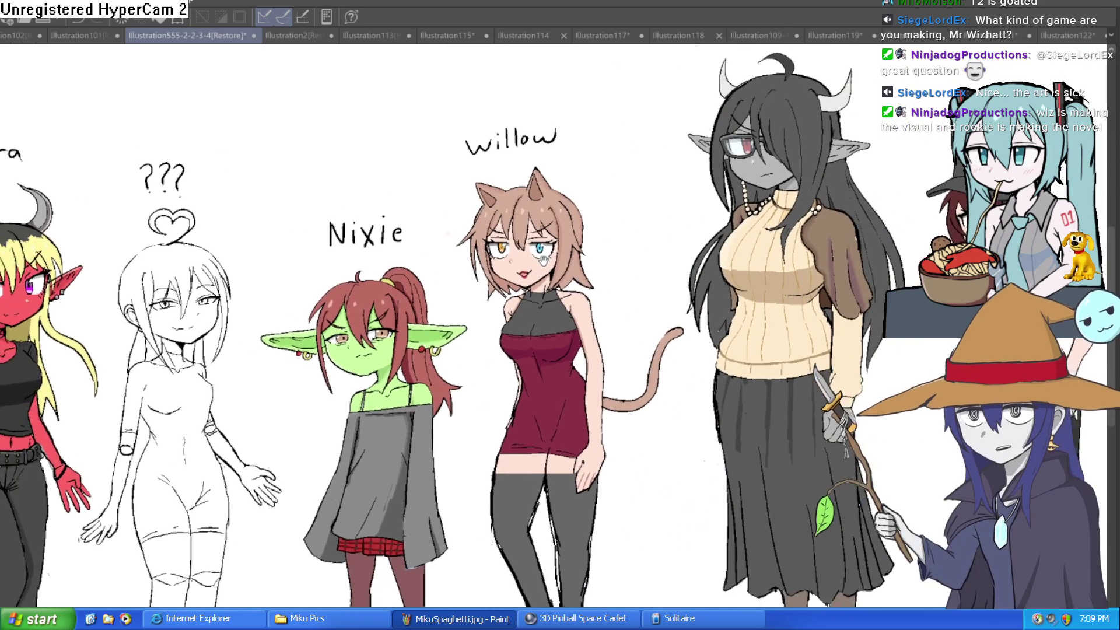
scroll(612, 289, "right", 3)
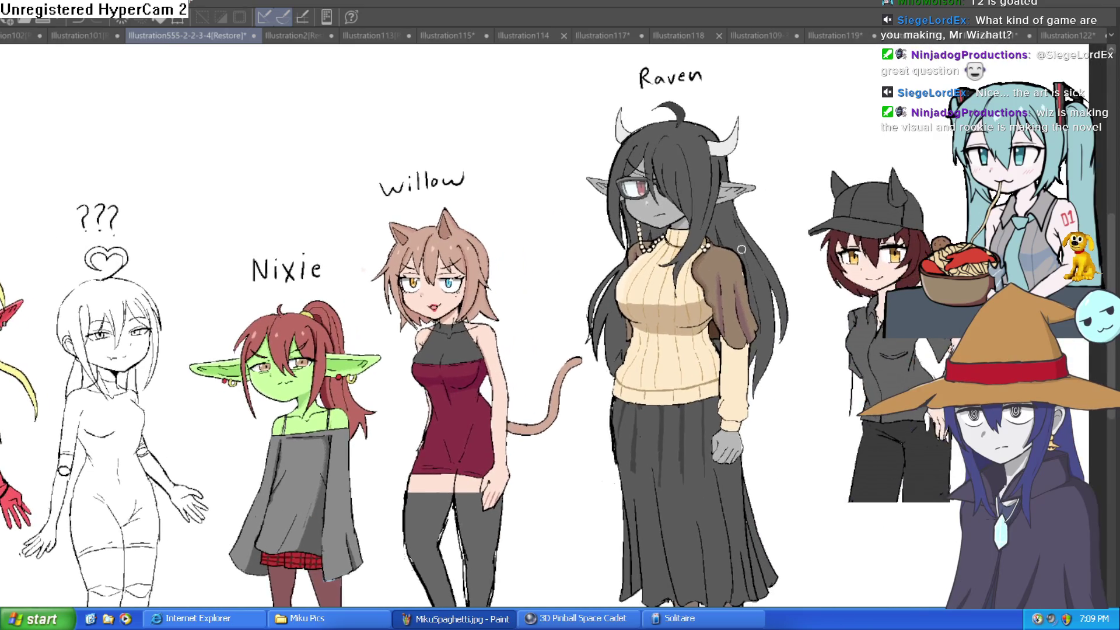
left_click(997, 37)
left_click(863, 35)
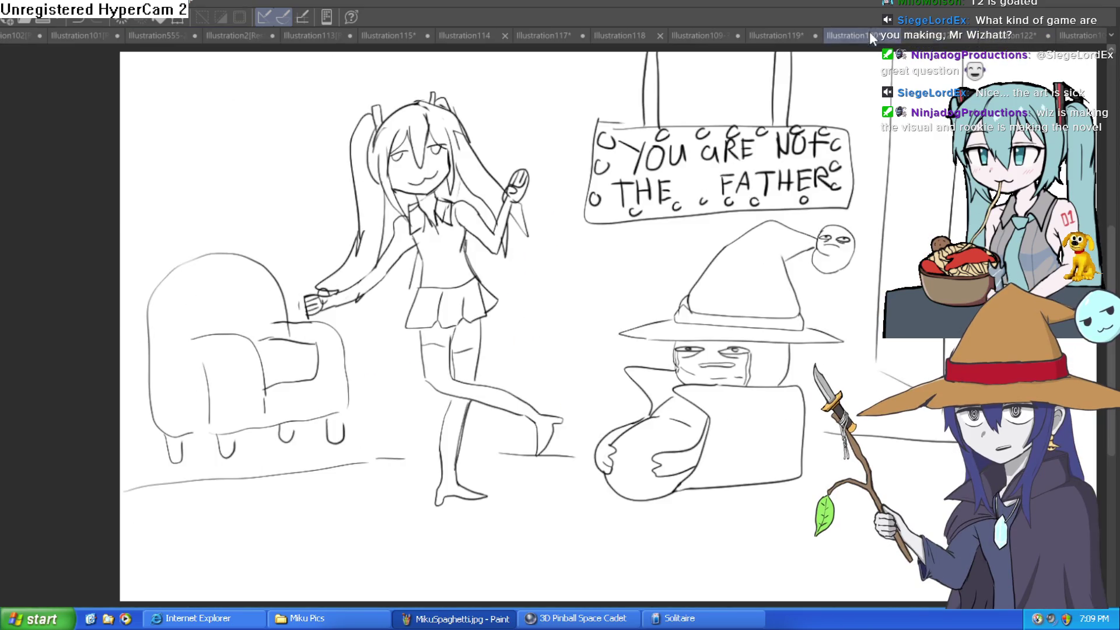
left_click(704, 36)
scroll(693, 236, "down", 2)
scroll(710, 292, "right", 3)
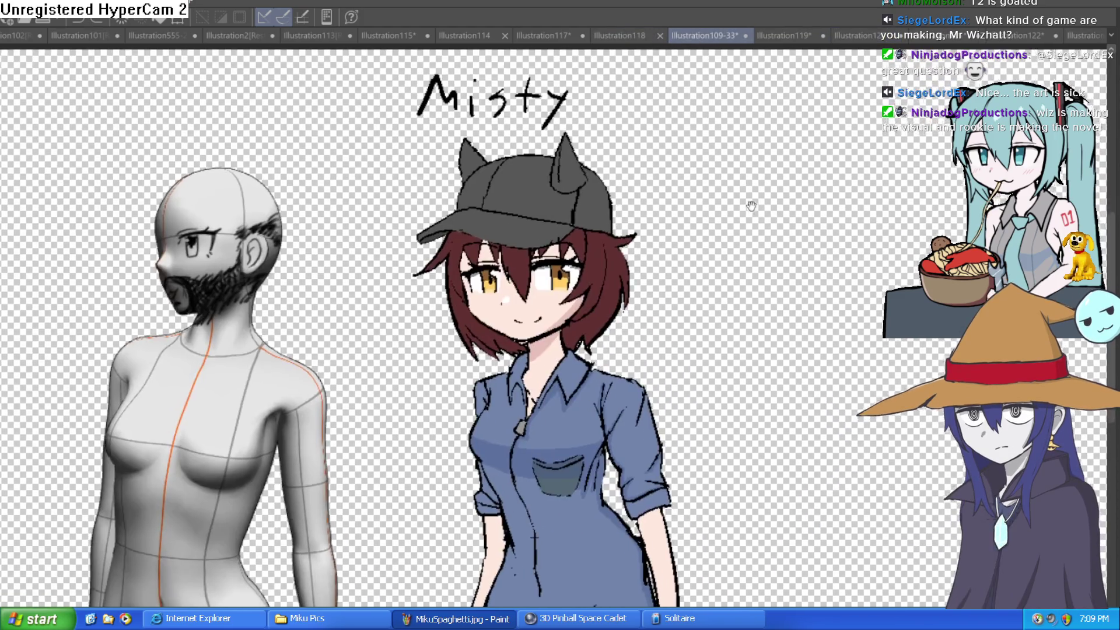
scroll(736, 224, "down", 3)
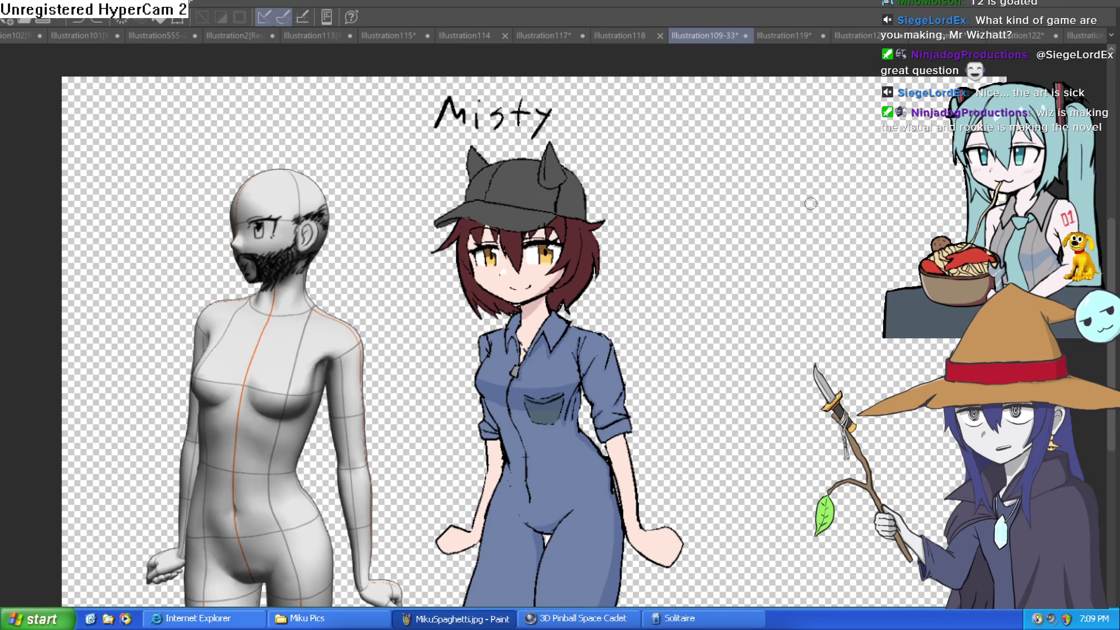
mouse_move(793, 288)
left_mouse_down()
mouse_move(784, 250)
mouse_move(819, 396)
left_mouse_up()
scroll(606, 300, "up", 2)
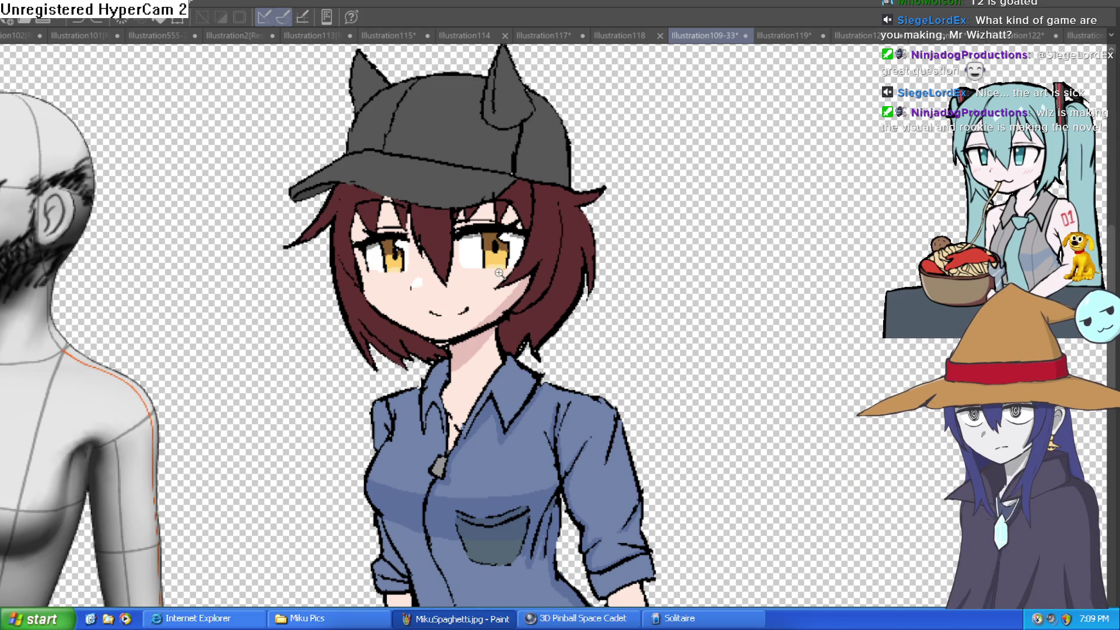
scroll(619, 283, "up", 2)
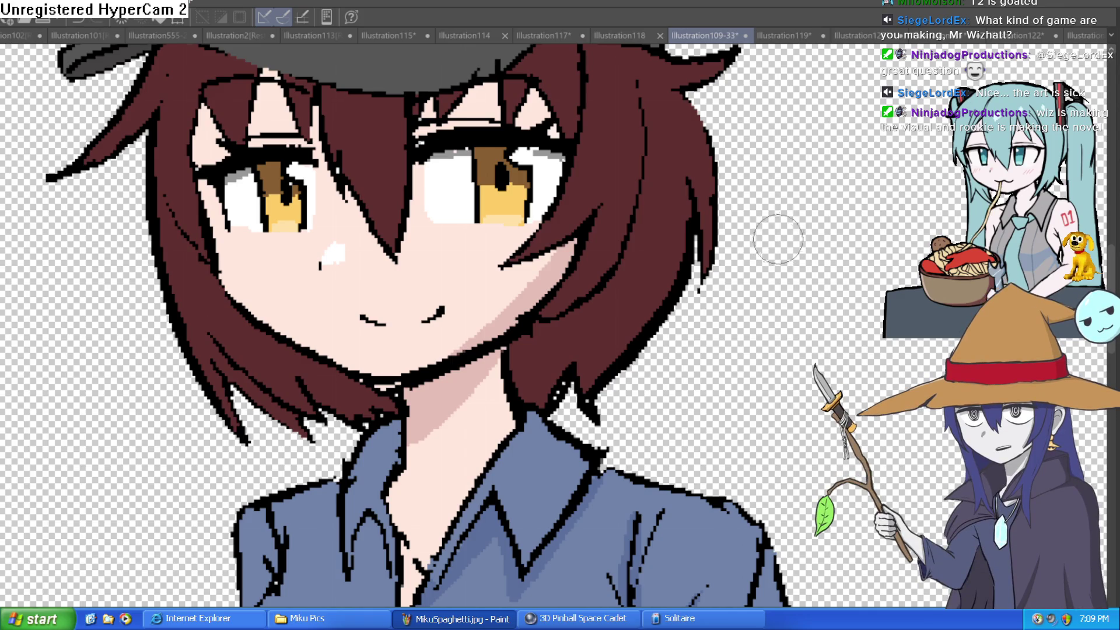
scroll(775, 245, "down", 5)
left_click_drag(741, 263, 747, 222)
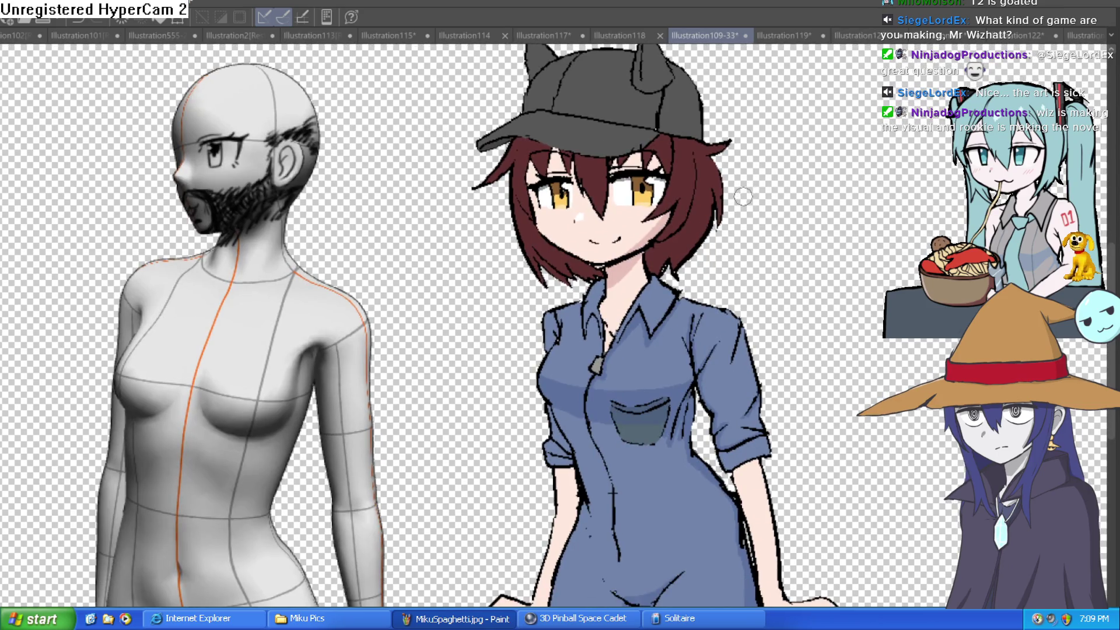
scroll(671, 219, "up", 3)
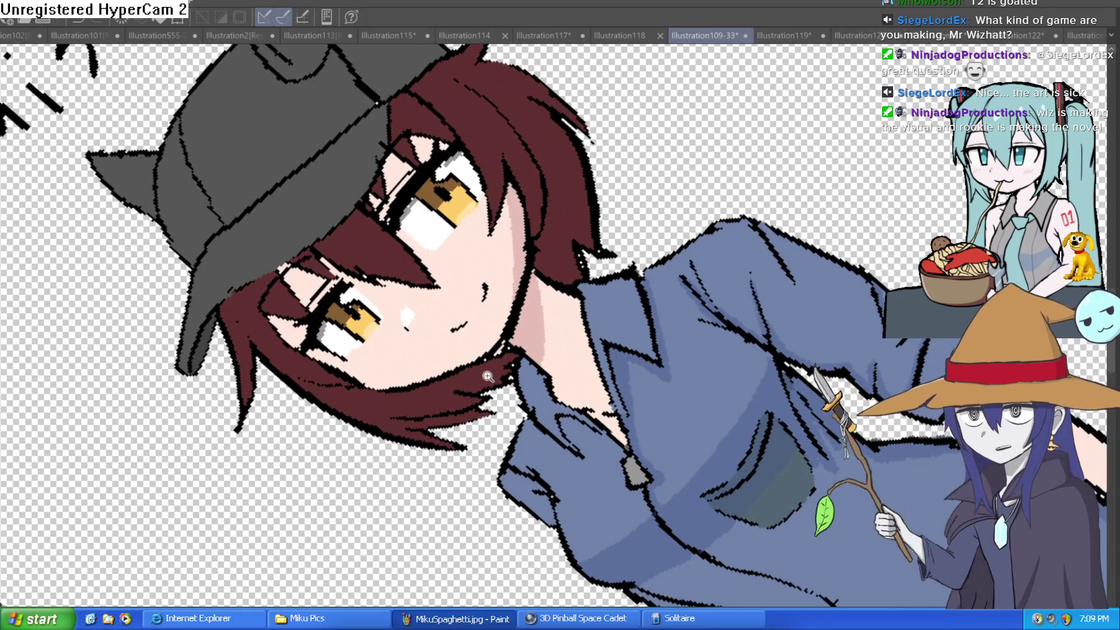
scroll(544, 287, "up", 5)
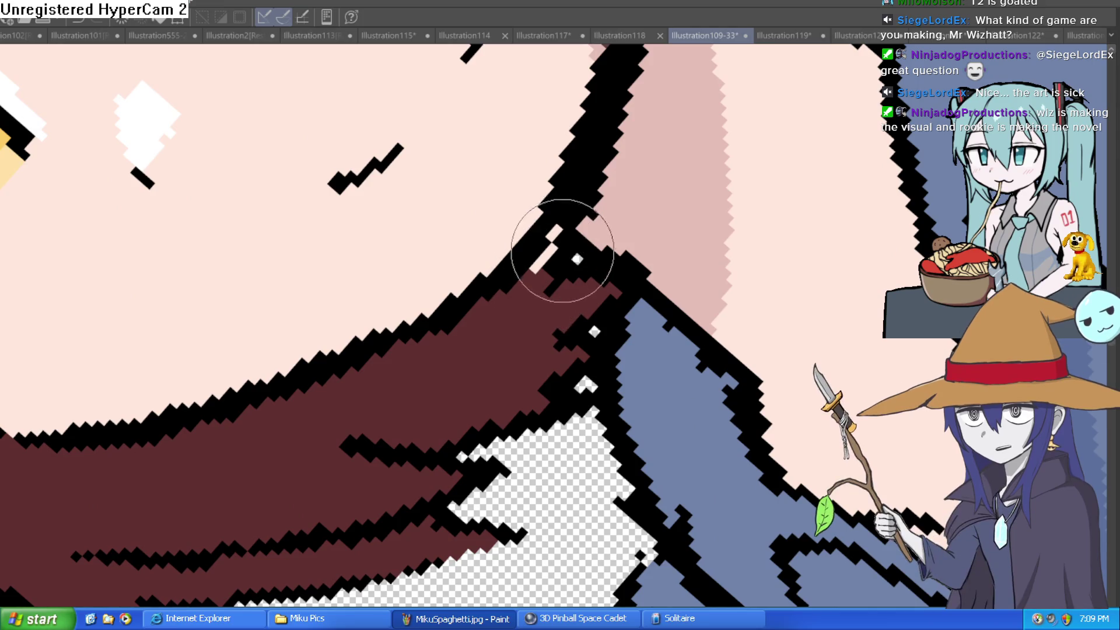
left_click_drag(555, 293, 688, 389)
scroll(688, 389, "down", 5)
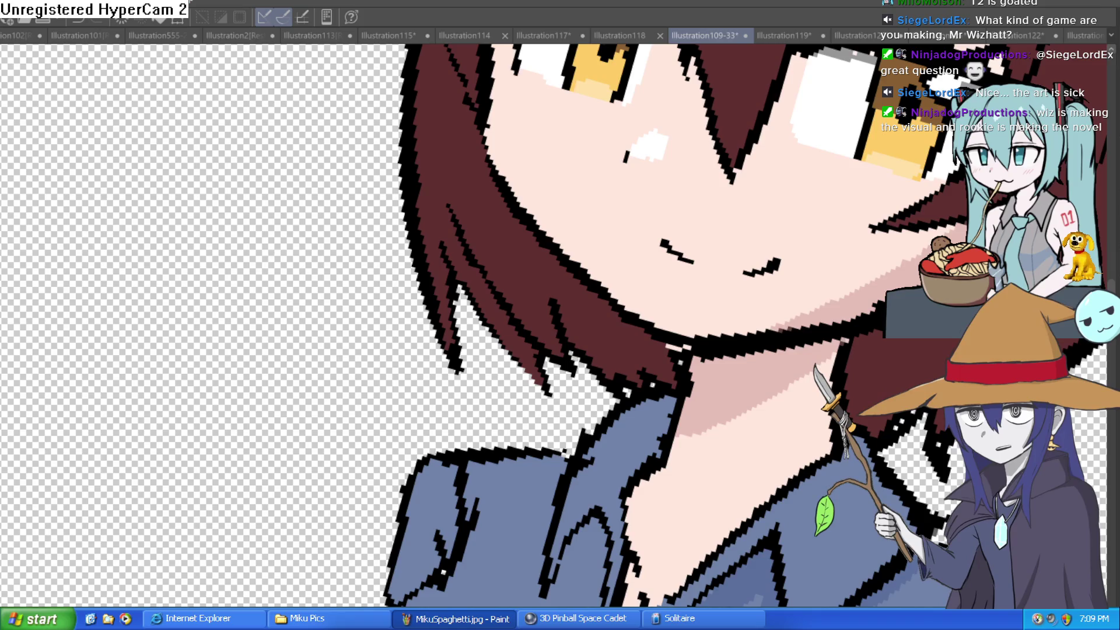
scroll(688, 250, "down", 2)
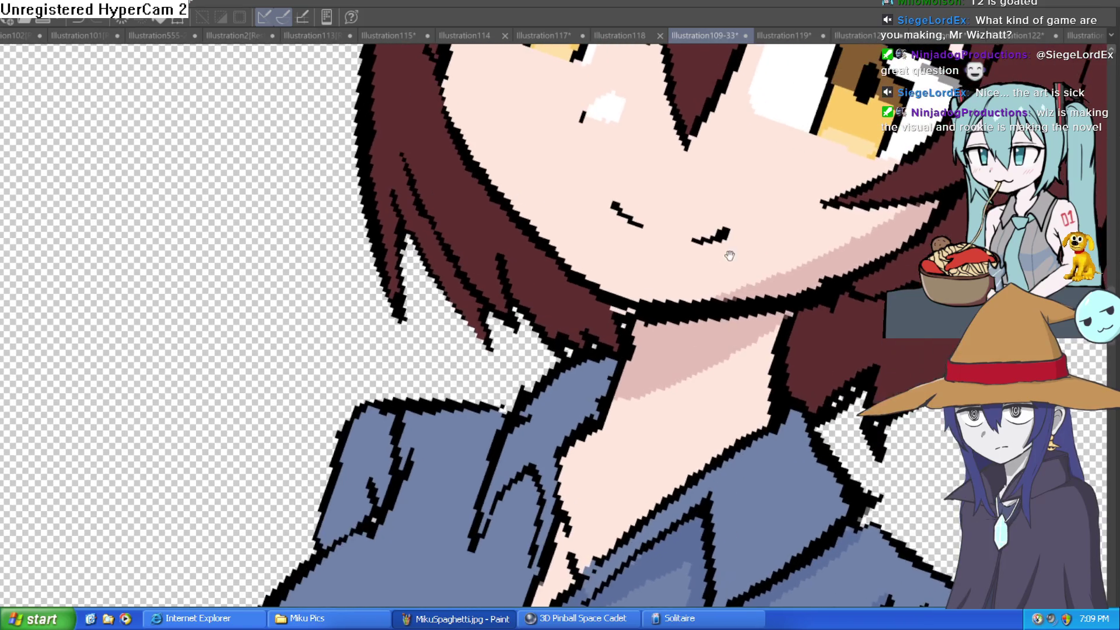
scroll(623, 301, "up", 3)
scroll(623, 301, "up", 3)
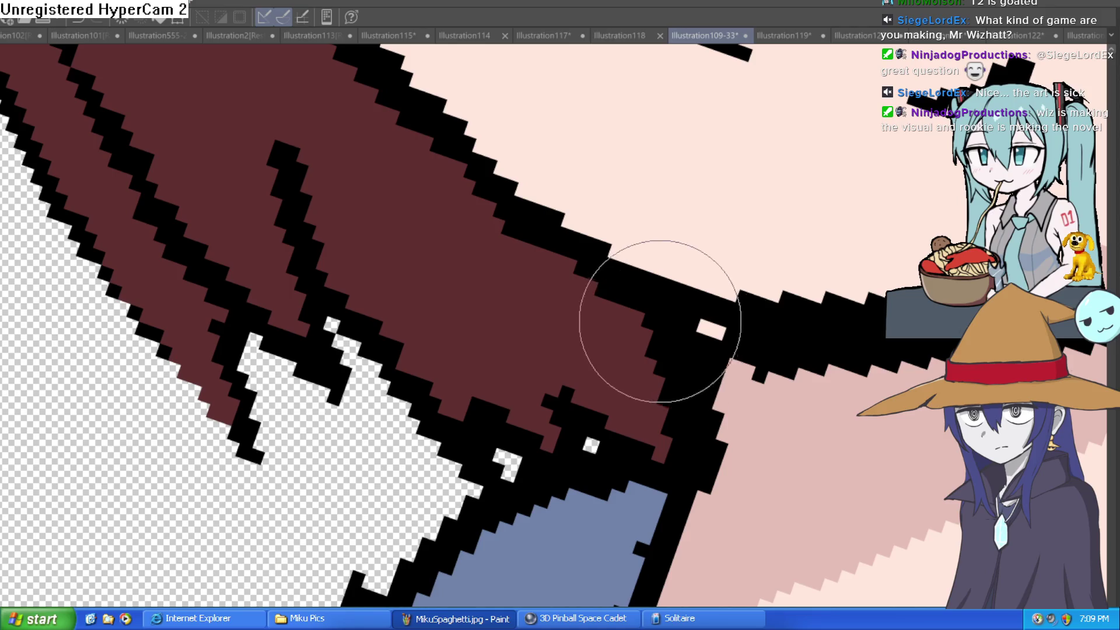
scroll(708, 330, "down", 5)
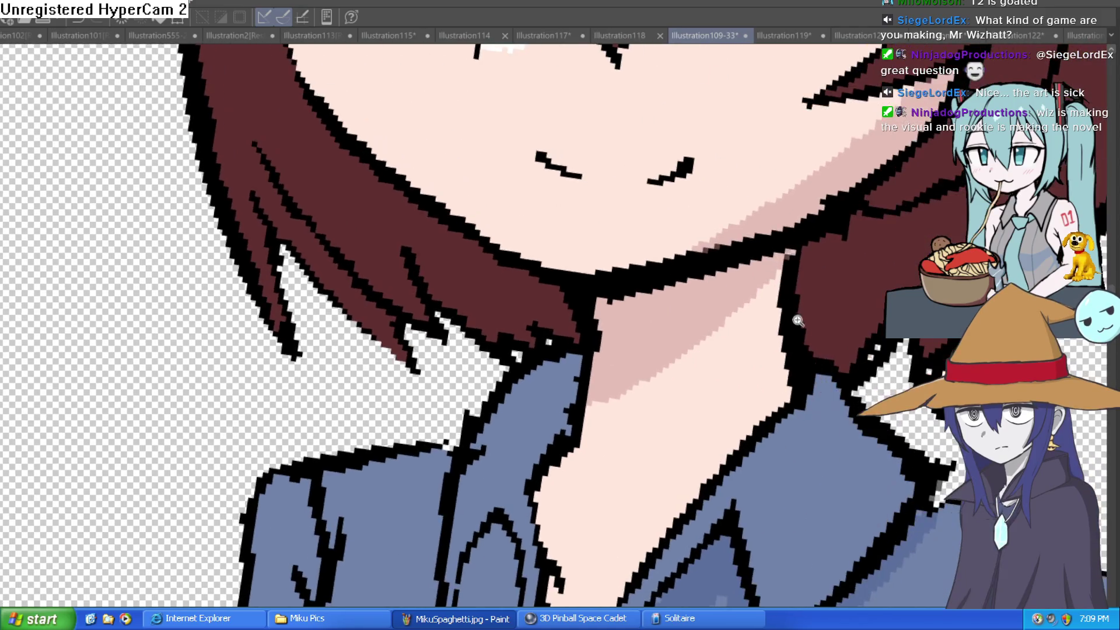
scroll(696, 354, "down", 5)
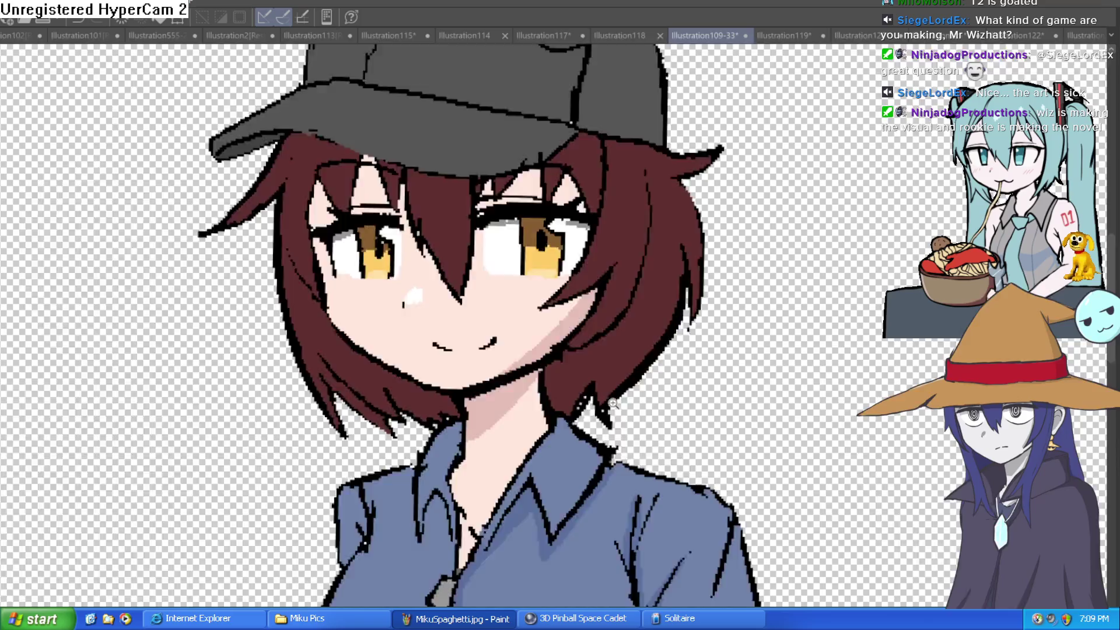
scroll(614, 286, "up", 3)
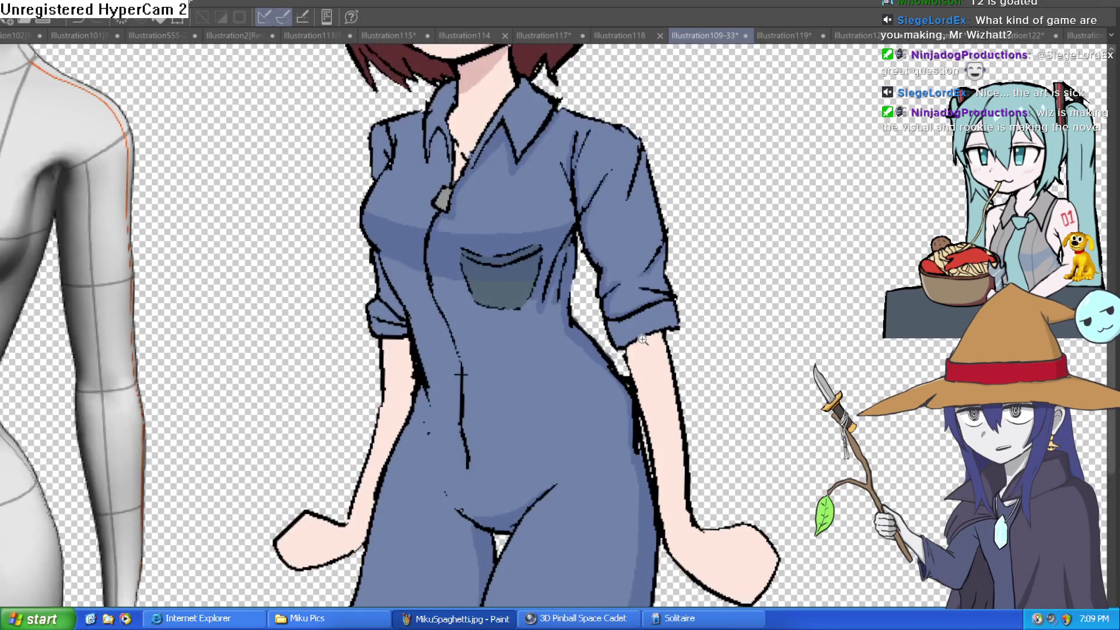
scroll(624, 354, "up", 5)
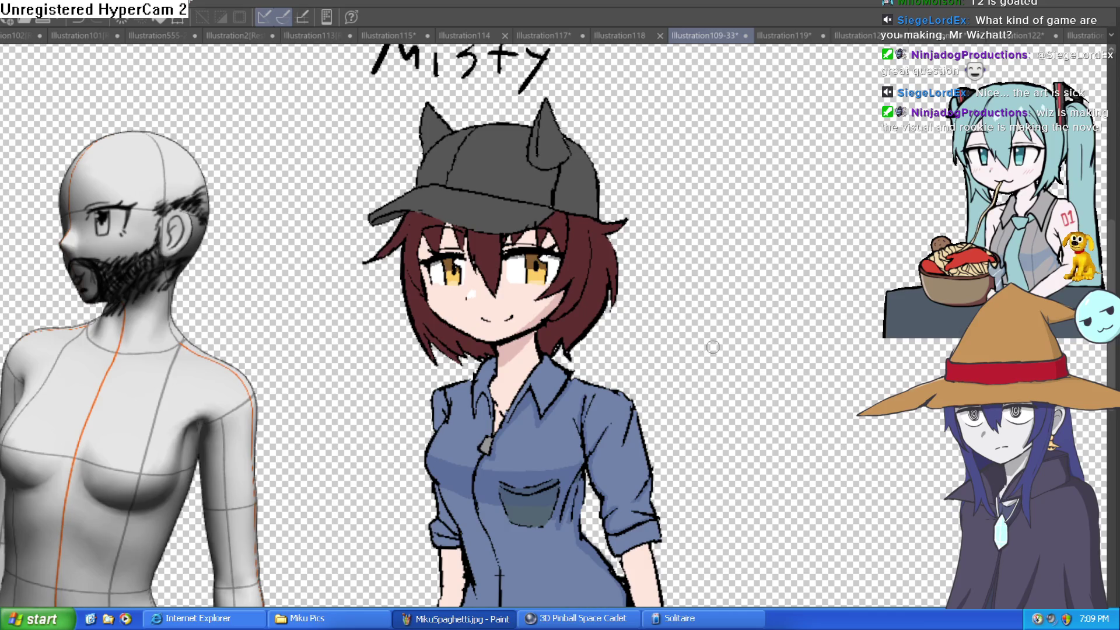
scroll(712, 347, "down", 5)
scroll(754, 250, "down", 2)
scroll(755, 254, "up", 4)
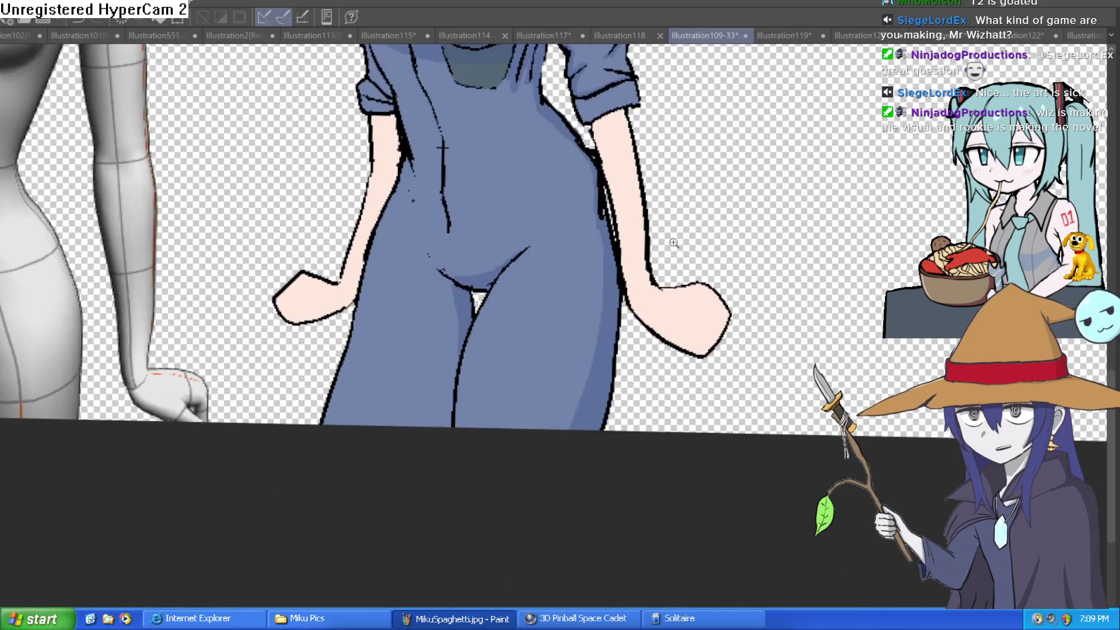
scroll(674, 242, "down", 1)
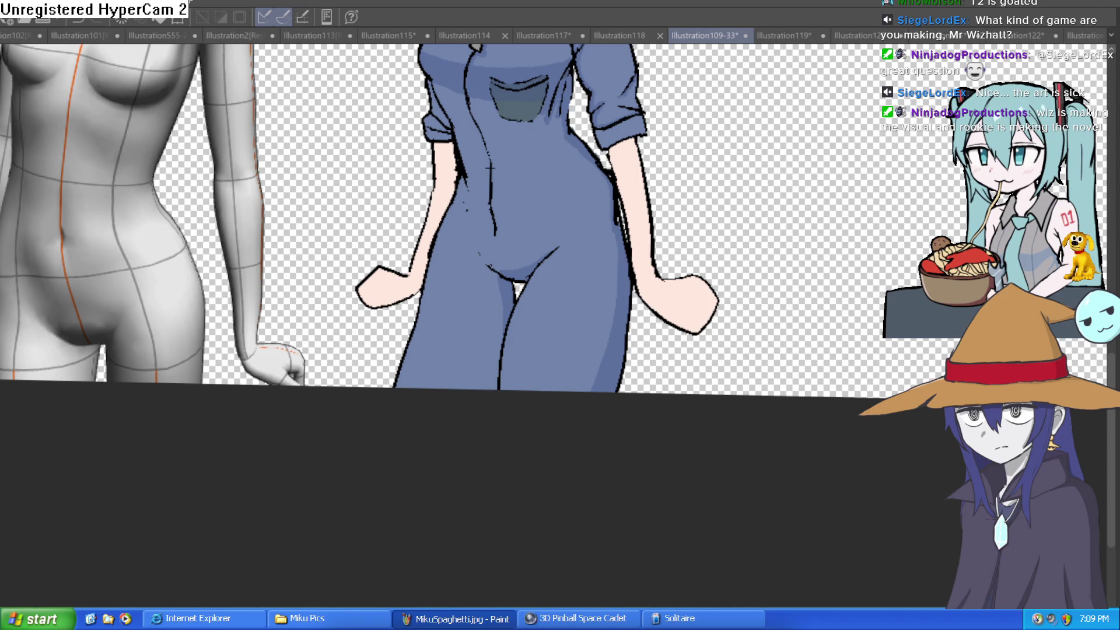
- Ink two finger lines on Misty's right-hand fist, then pan over to the mannequin's hands
scroll(685, 290, "up", 3)
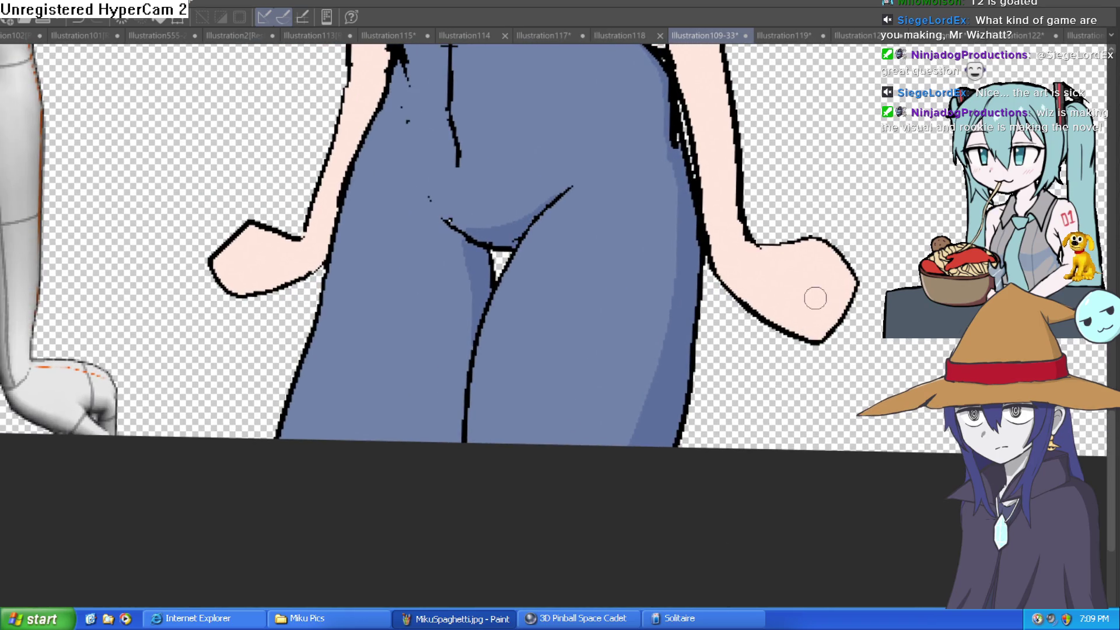
left_click_drag(794, 302, 819, 348)
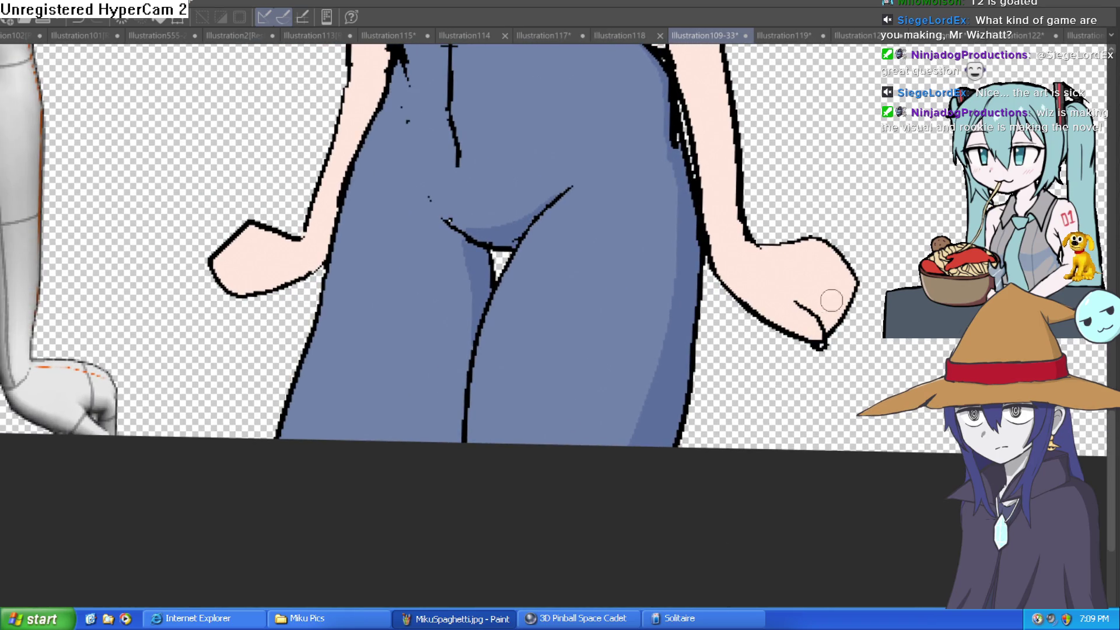
left_click_drag(802, 299, 834, 302)
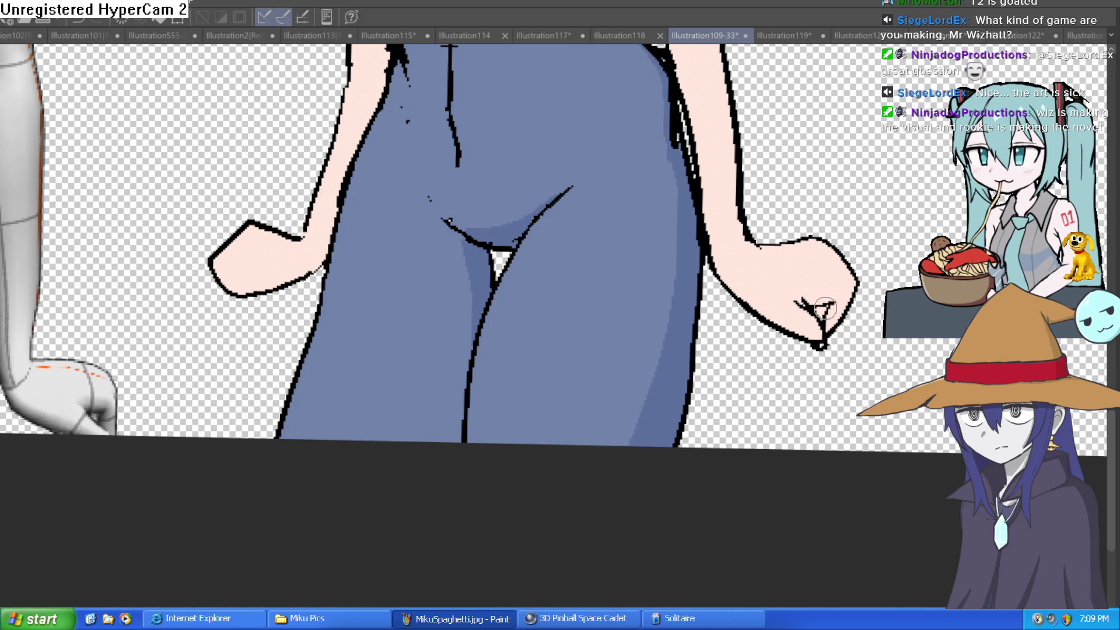
mouse_move(85, 323)
left_mouse_down()
mouse_move(517, 341)
mouse_move(731, 324)
left_mouse_up()
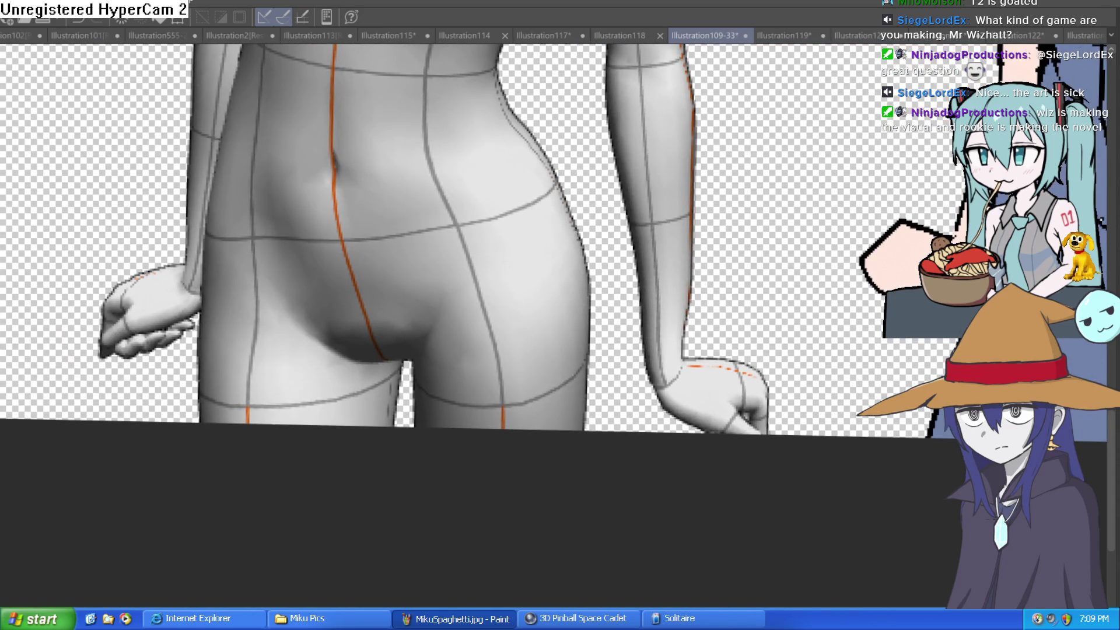
left_click_drag(770, 269, 717, 276)
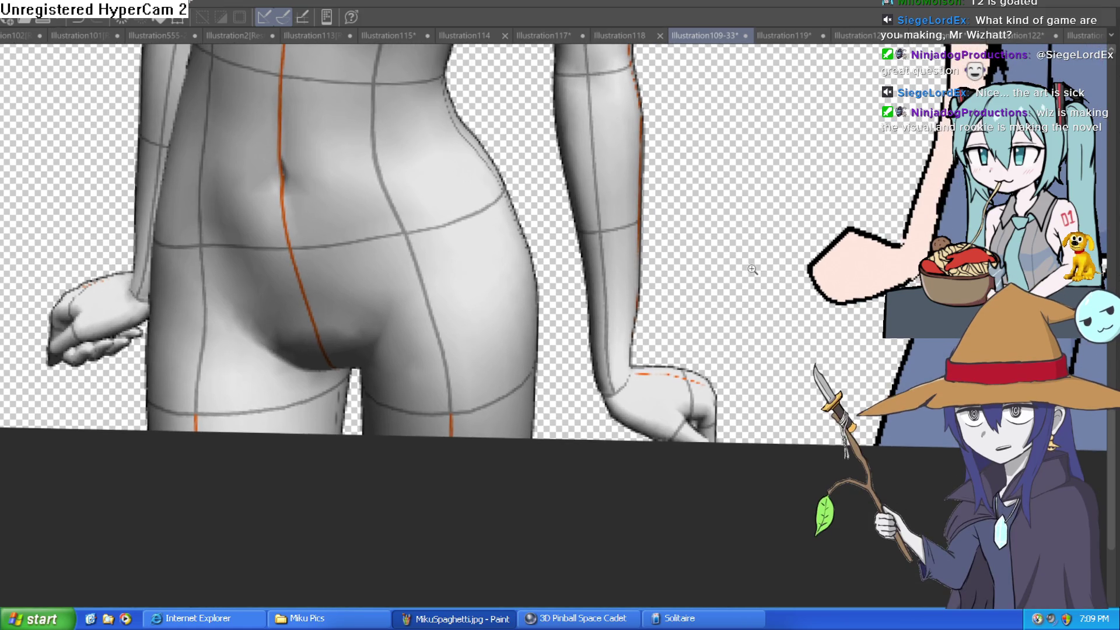
scroll(761, 284, "down", 2)
left_click_drag(797, 308, 782, 320)
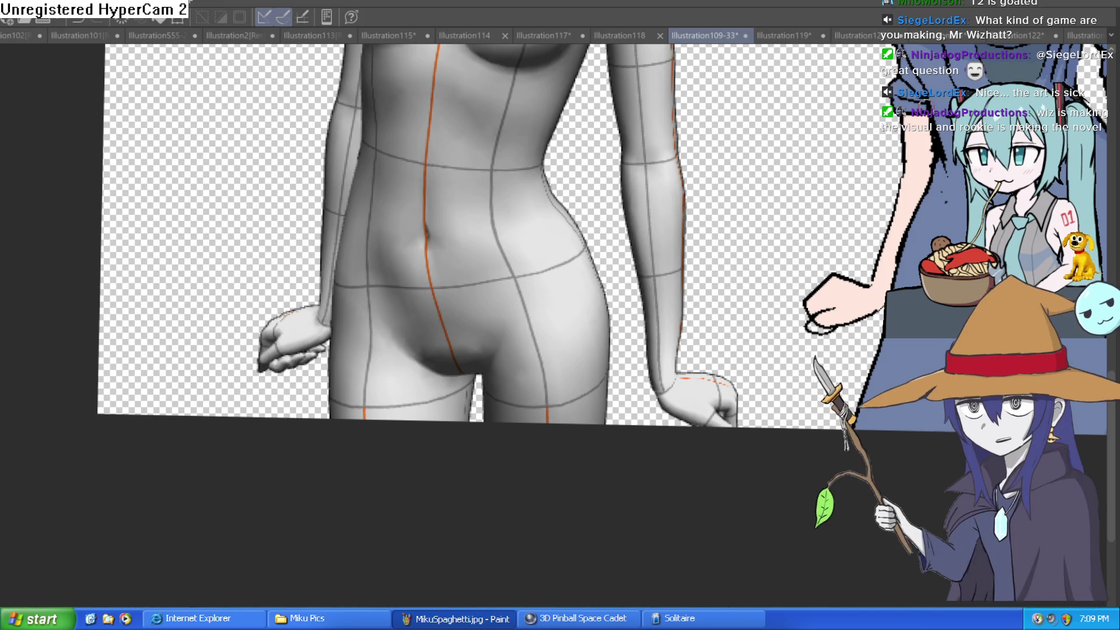
scroll(857, 292, "up", 3)
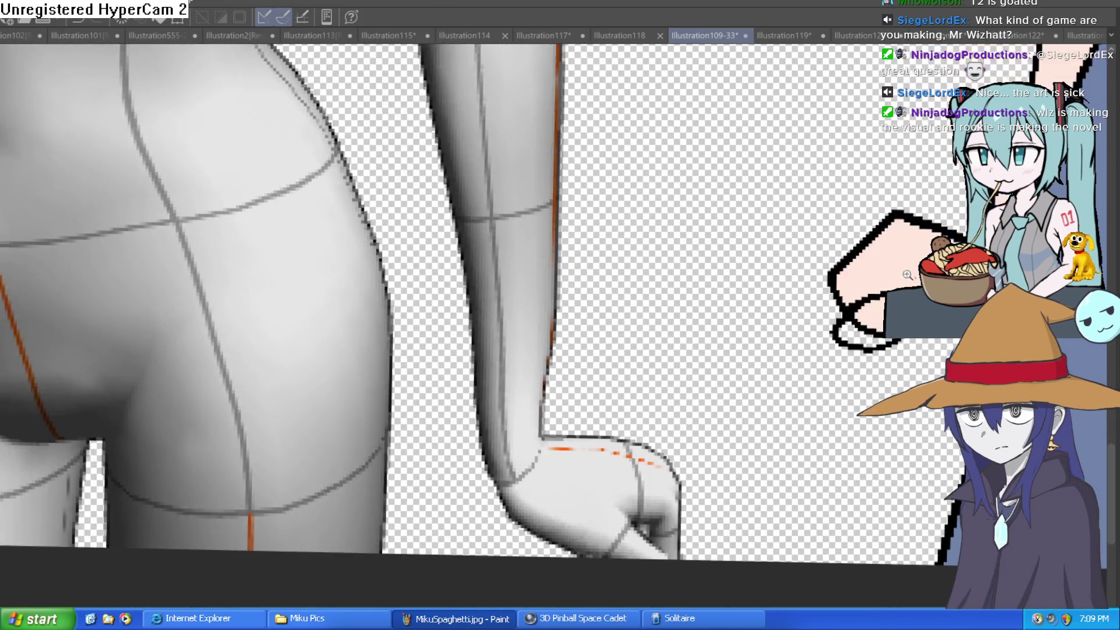
scroll(863, 288, "down", 1)
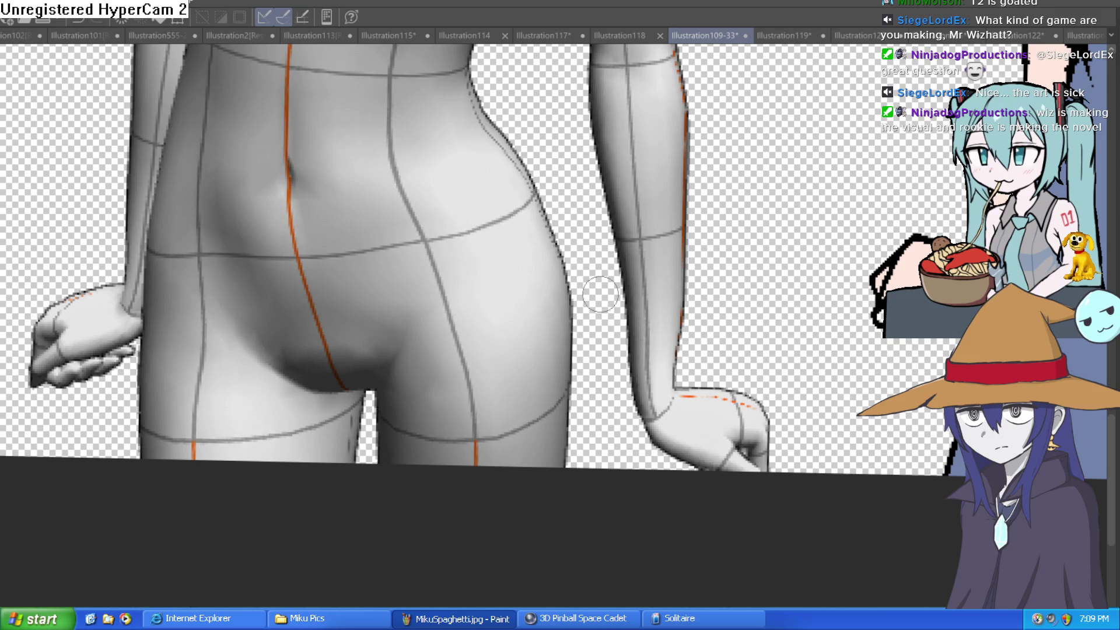
scroll(849, 315, "up", 2)
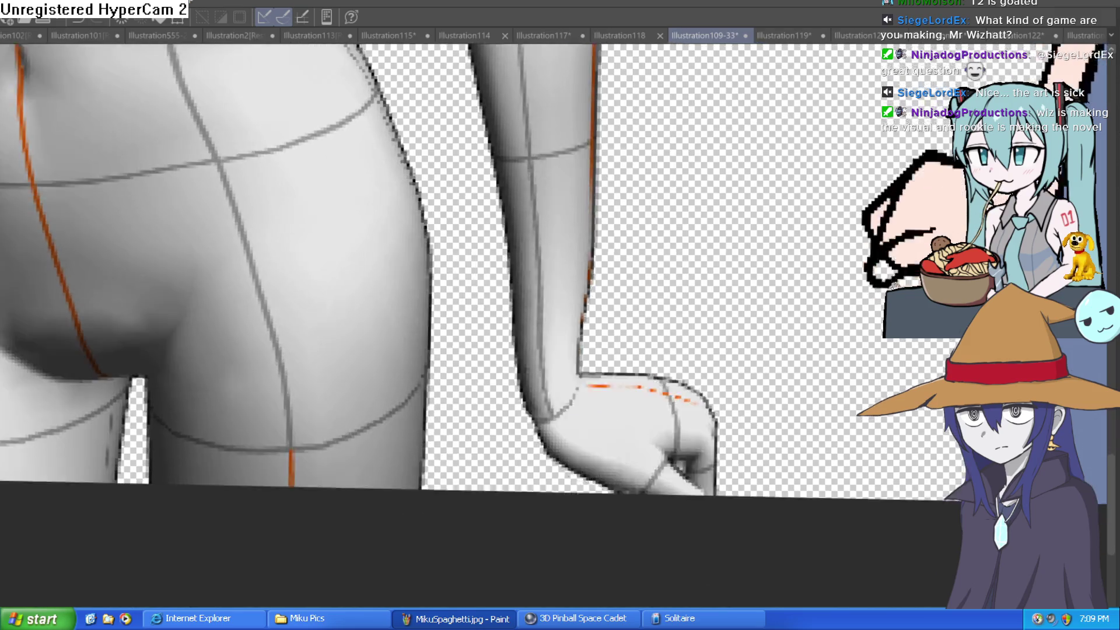
scroll(849, 315, "down", 3)
scroll(849, 315, "up", 1)
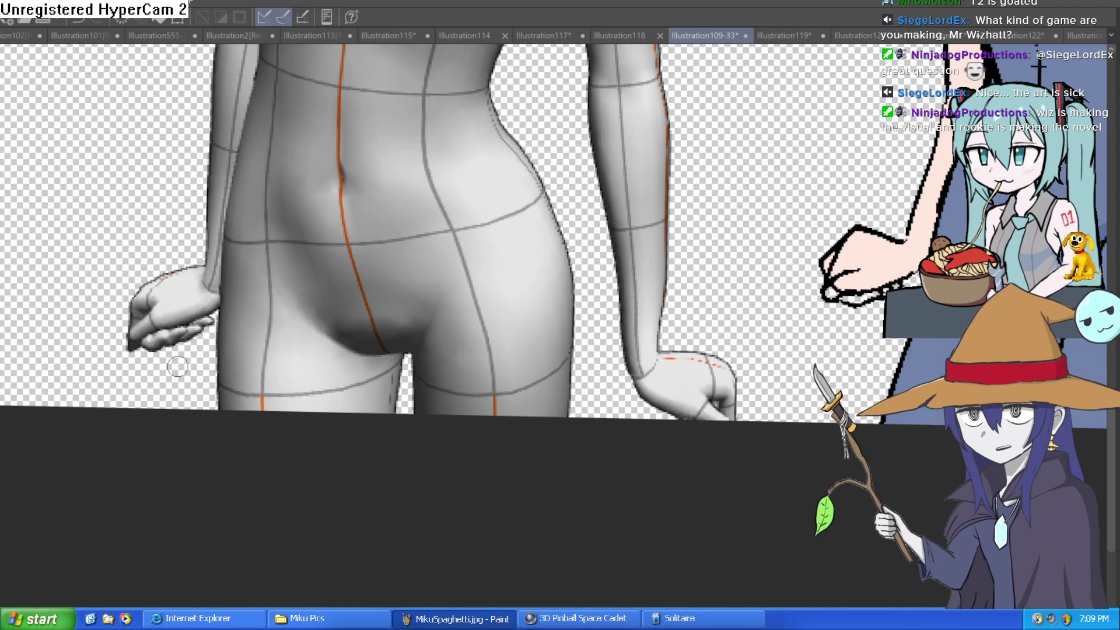
scroll(221, 358, "up", 8)
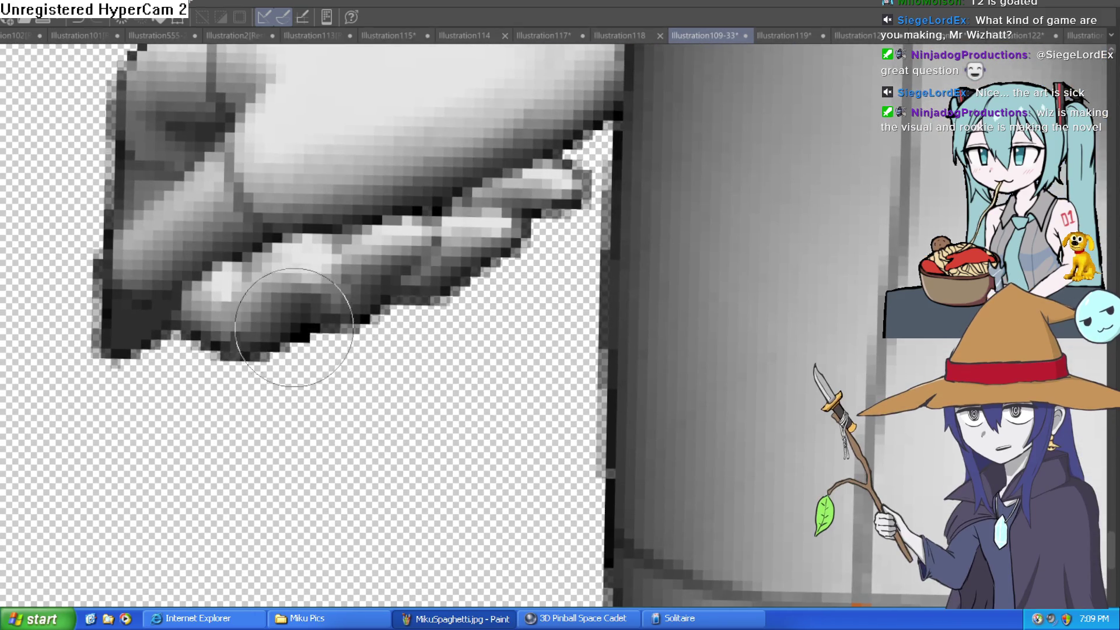
scroll(372, 315, "down", 6)
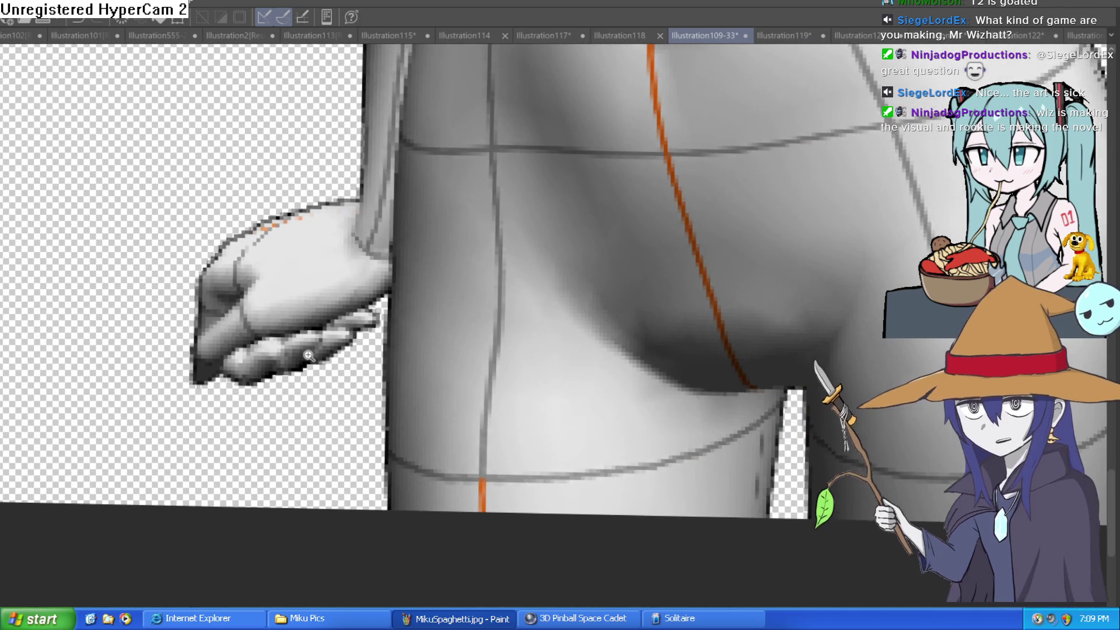
scroll(490, 332, "up", 5)
scroll(515, 328, "down", 3)
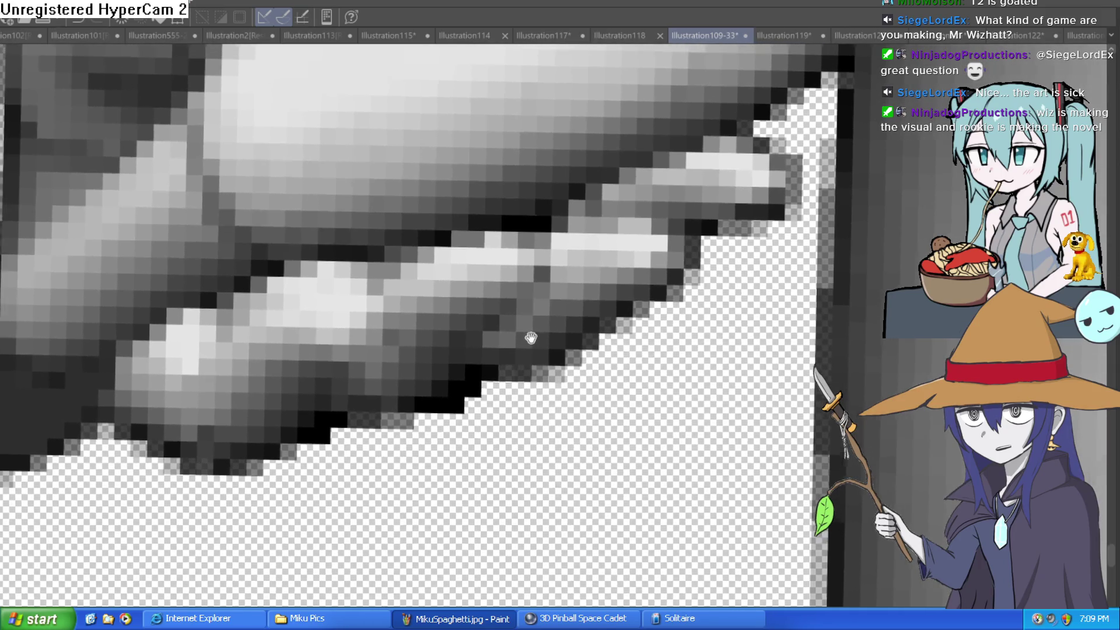
scroll(616, 338, "down", 4)
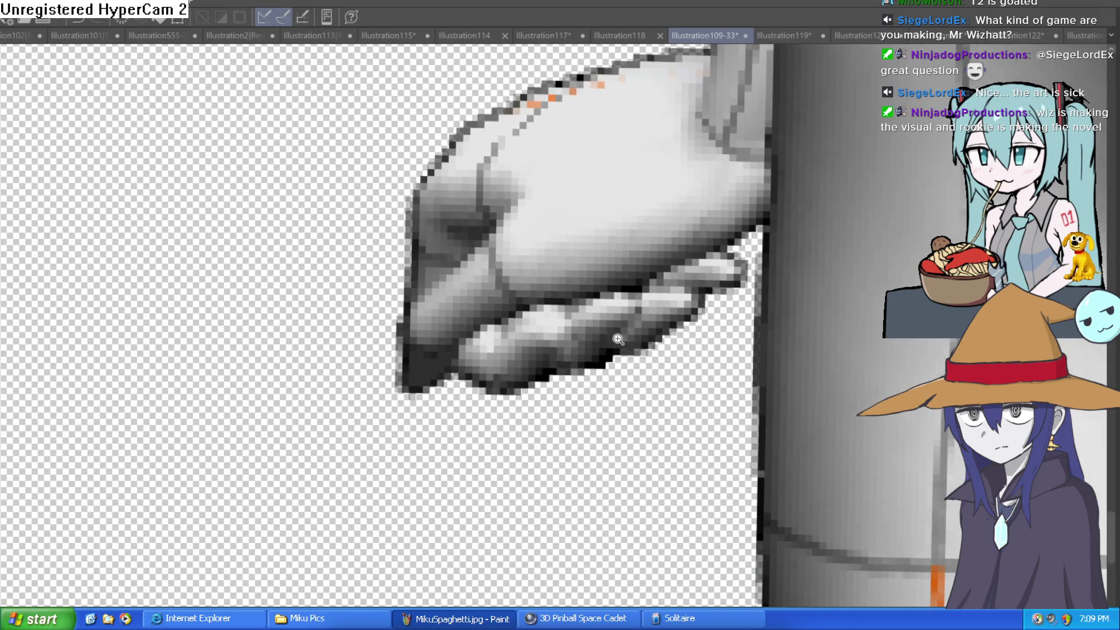
scroll(642, 338, "up", 4)
left_click_drag(659, 341, 618, 329)
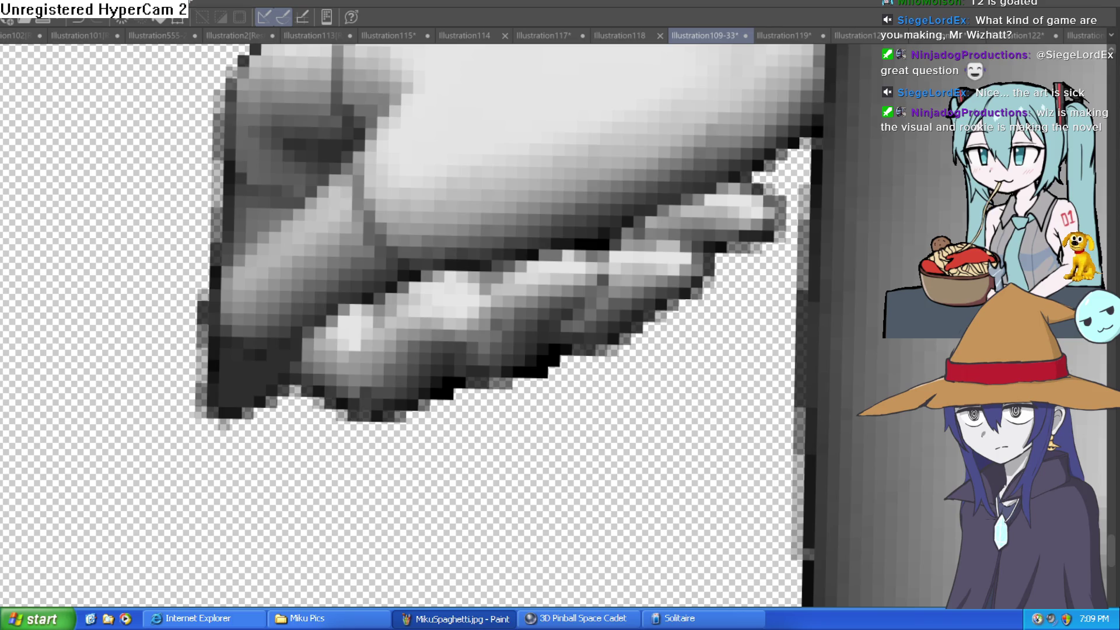
mouse_move(299, 307)
left_mouse_down()
mouse_move(513, 283)
mouse_move(447, 390)
left_mouse_up()
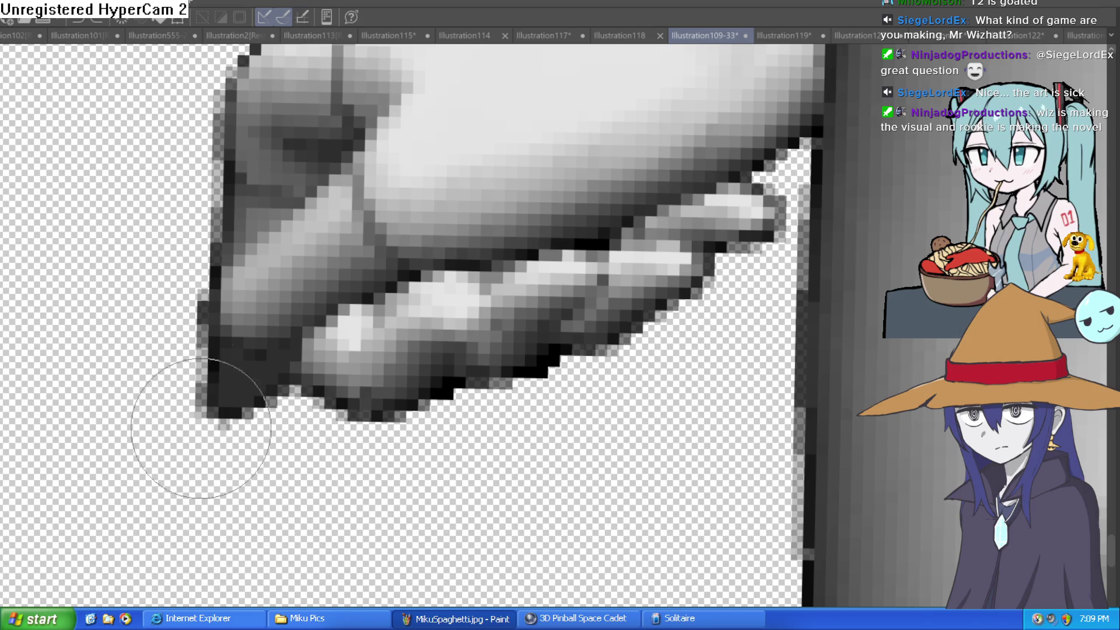
mouse_move(420, 336)
left_mouse_down()
mouse_move(431, 434)
mouse_move(525, 397)
mouse_move(607, 424)
mouse_move(694, 356)
mouse_move(723, 387)
left_mouse_up()
key("ctrl+z")
key("ctrl+z")
key("ctrl+z")
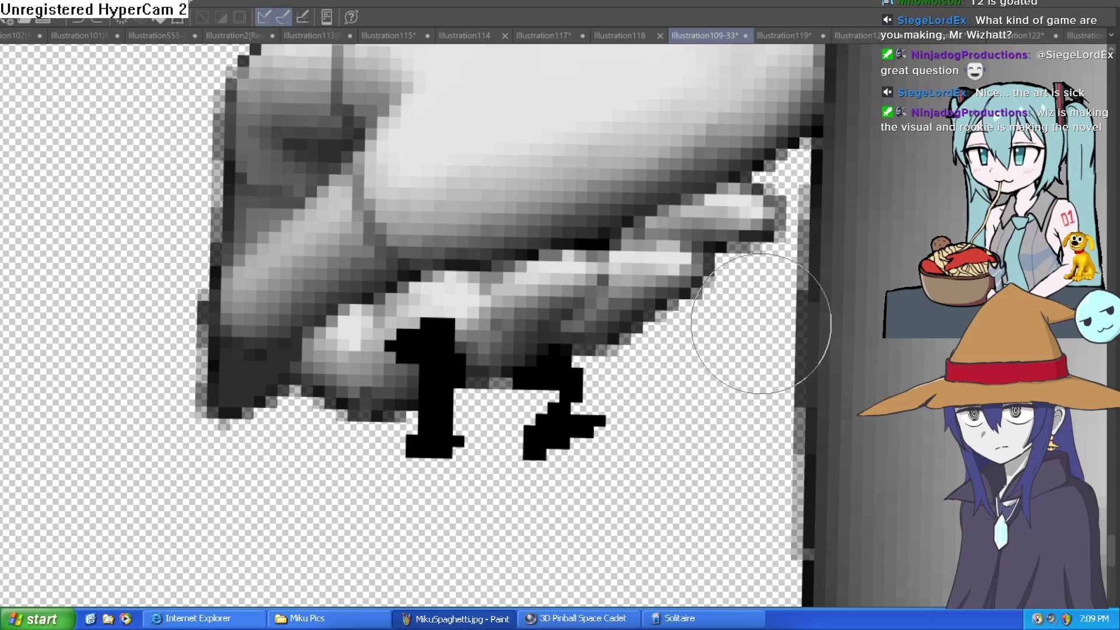
key("ctrl+z")
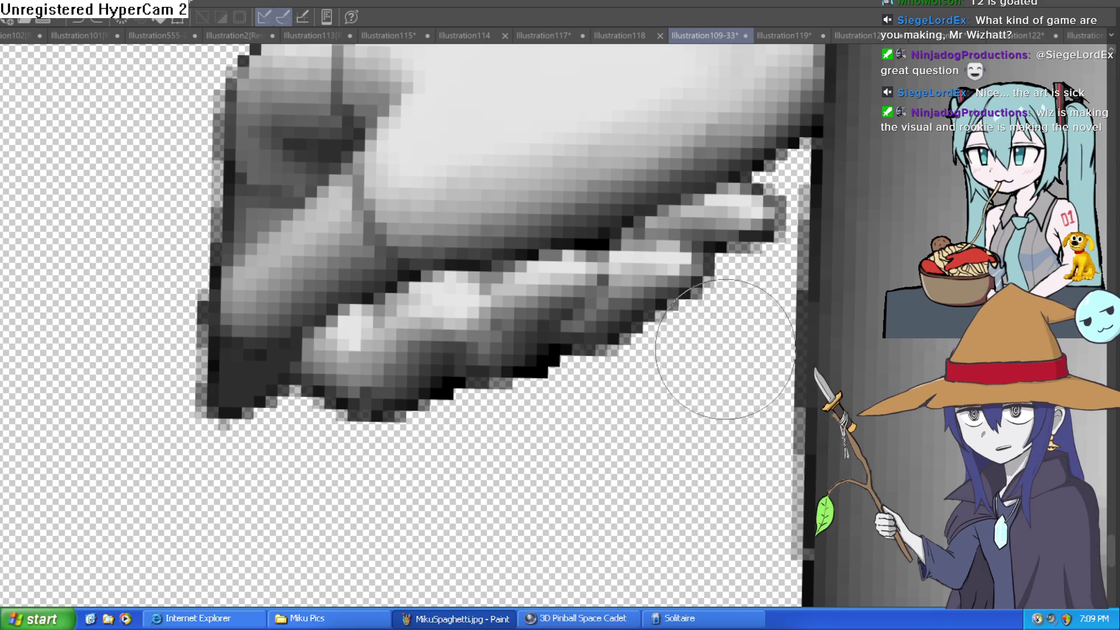
scroll(758, 338, "down", 3)
scroll(214, 426, "up", 4)
scroll(239, 440, "down", 3)
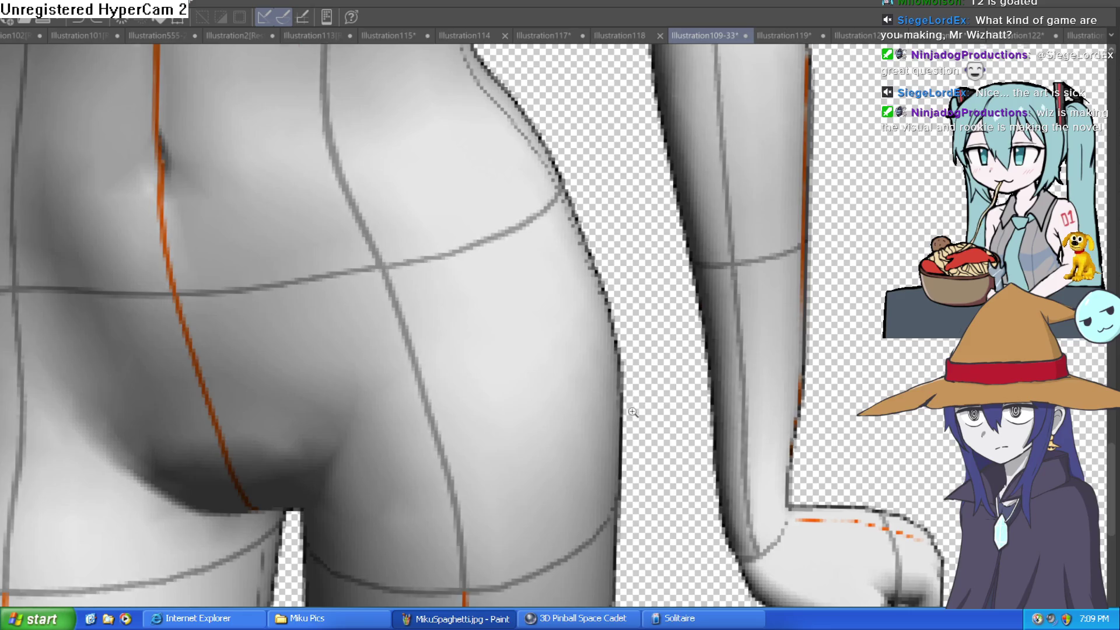
- Zoom in on the fist and fill its three knuckle gaps with skin pink
scroll(630, 417, "right", 5)
left_click_drag(646, 425, 770, 508)
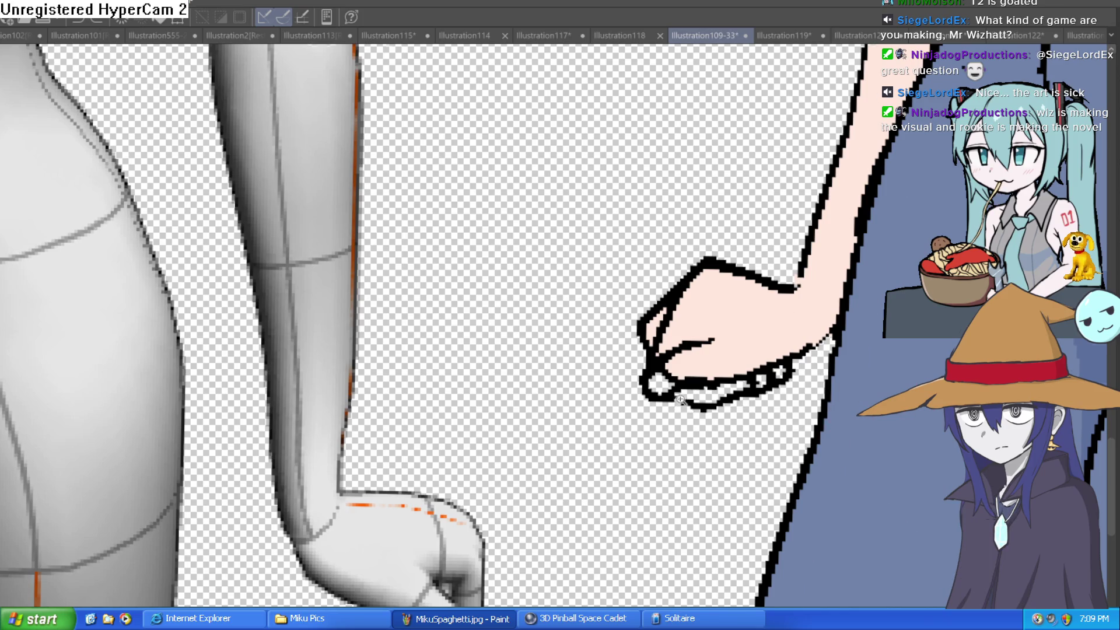
scroll(678, 402, "up", 2)
scroll(663, 363, "up", 3)
scroll(717, 368, "down", 3)
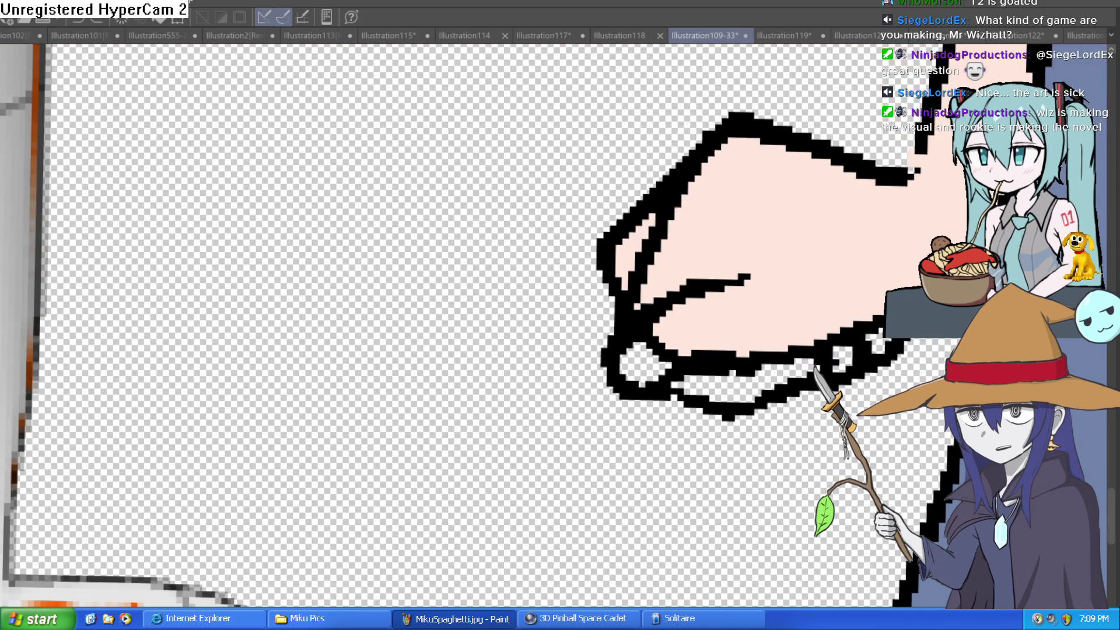
left_click(641, 362)
left_click(729, 388)
left_click(841, 359)
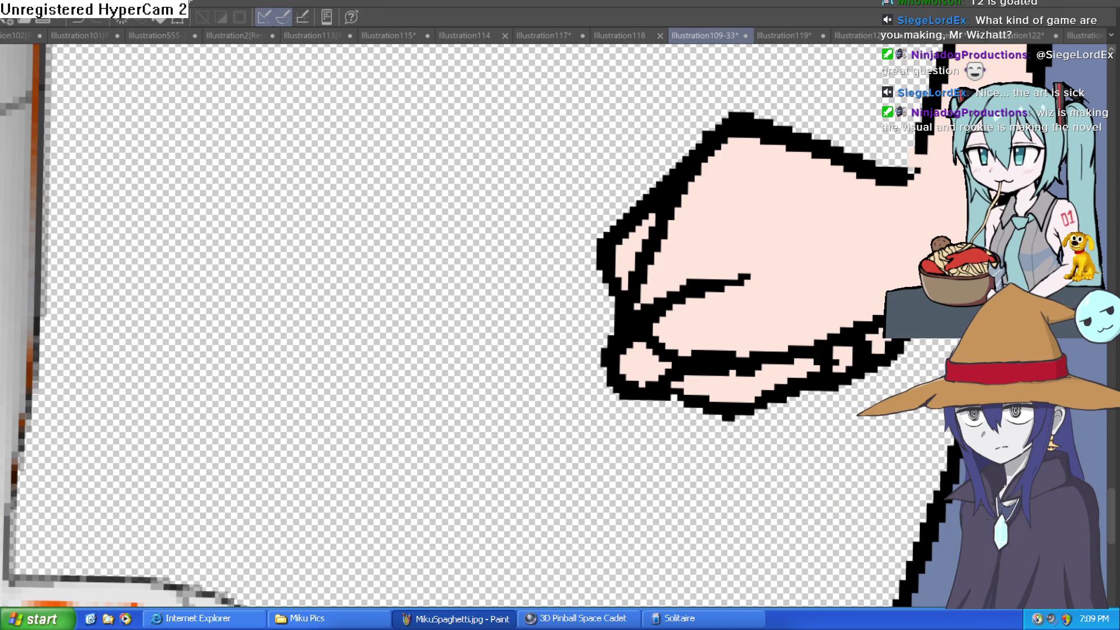
- Redraw the lower knuckle outline and erase the stray outer outline and black mark
scroll(900, 344, "up", 1)
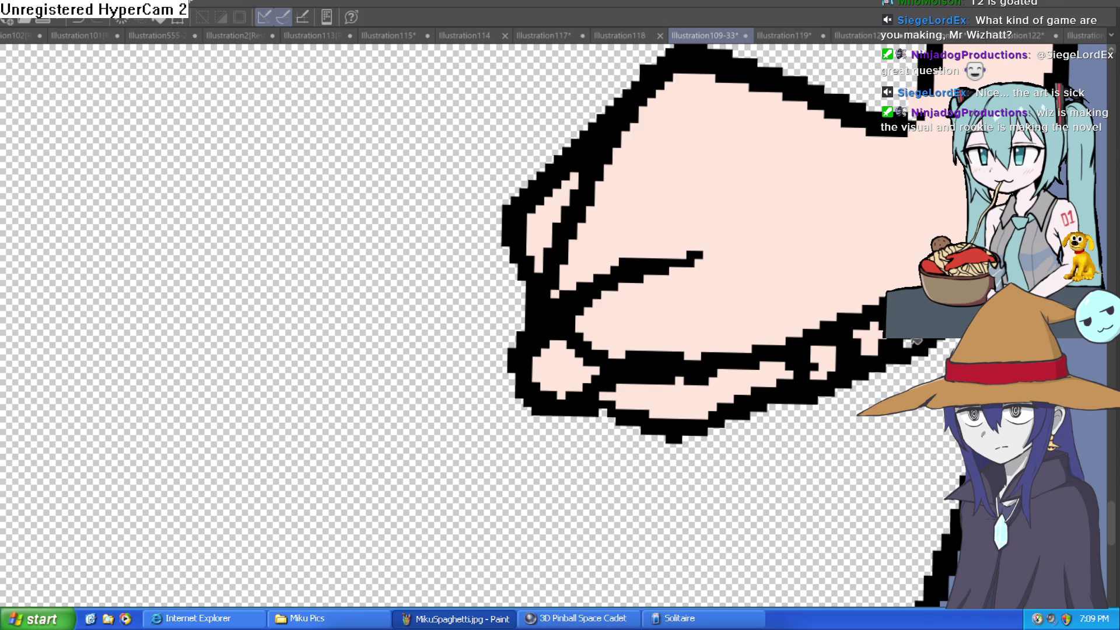
mouse_move(583, 291)
left_mouse_down()
mouse_move(607, 333)
mouse_move(555, 252)
mouse_move(548, 268)
mouse_move(532, 137)
mouse_move(579, 305)
left_mouse_up()
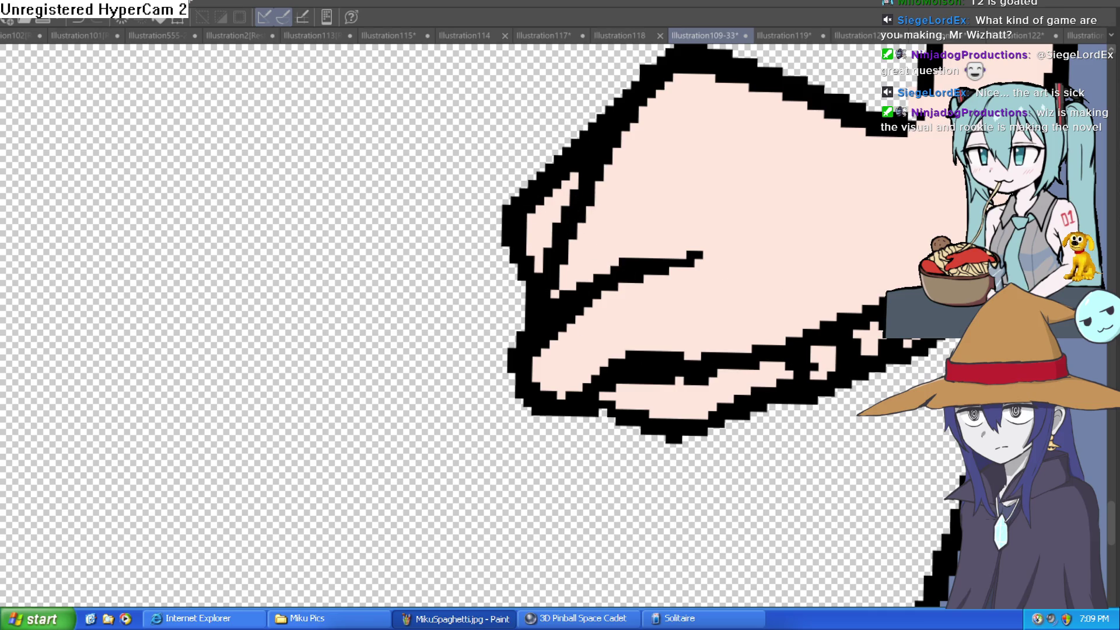
mouse_move(594, 300)
left_mouse_down()
mouse_move(545, 155)
mouse_move(575, 138)
left_mouse_up()
left_click_drag(542, 226, 500, 175)
scroll(499, 175, "down", 5)
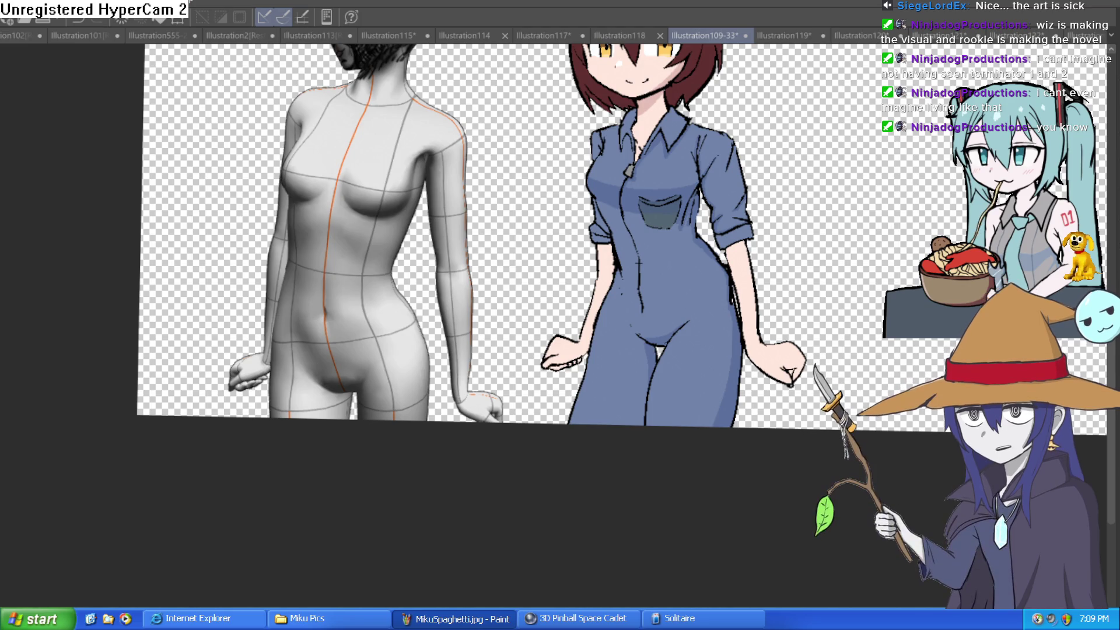
scroll(815, 288, "down", 1)
scroll(815, 289, "up", 2)
mouse_move(815, 289)
left_mouse_down()
mouse_move(799, 257)
mouse_move(757, 266)
mouse_move(770, 297)
mouse_move(760, 293)
mouse_move(758, 321)
mouse_move(769, 296)
left_mouse_up()
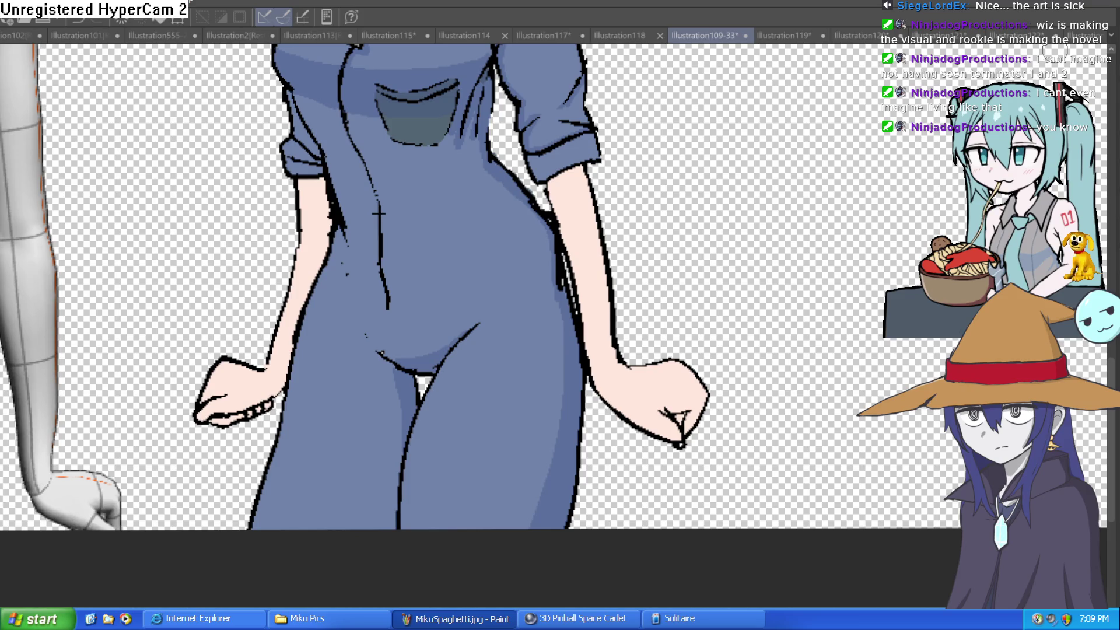
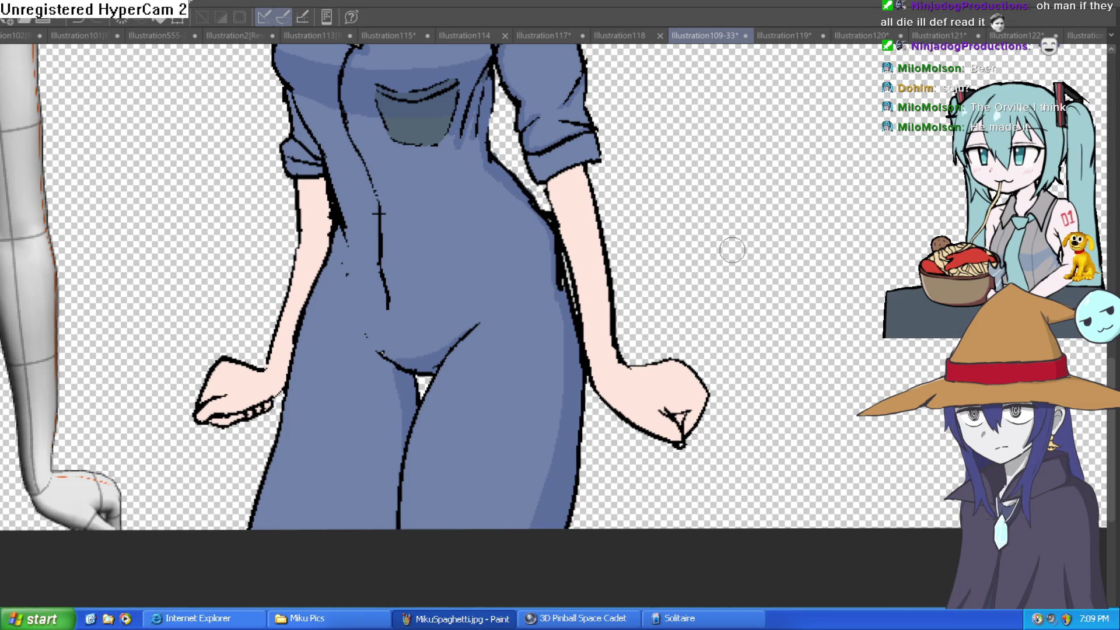
- Pan along both figures and zoom in closely on the girl's right fist
scroll(812, 343, "down", 4)
scroll(758, 298, "up", 2)
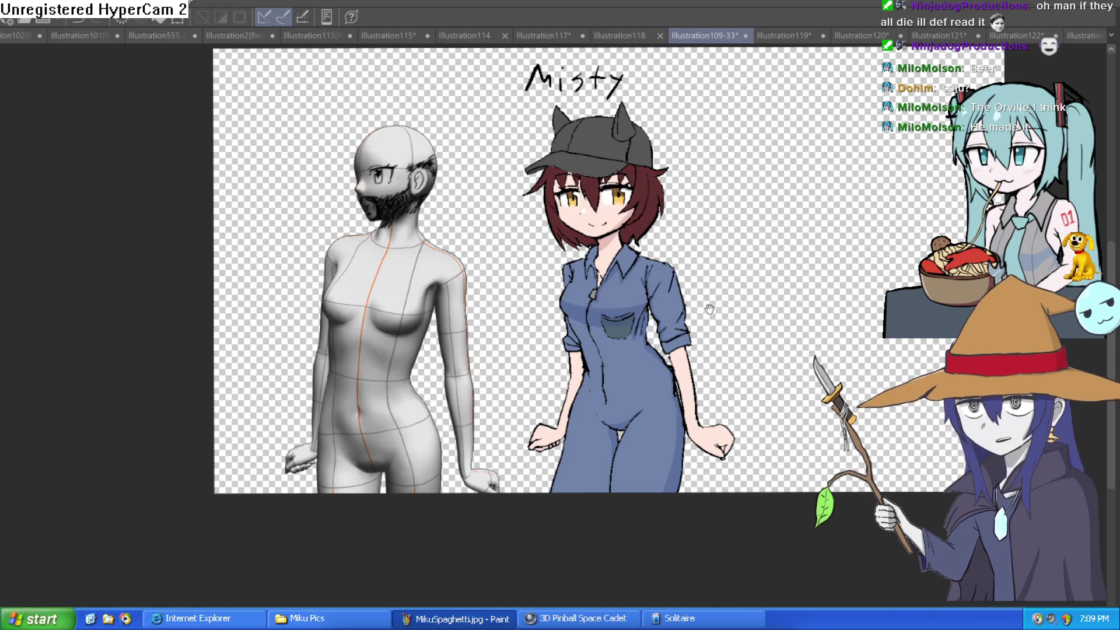
scroll(717, 296, "up", 2)
scroll(720, 303, "up", 2)
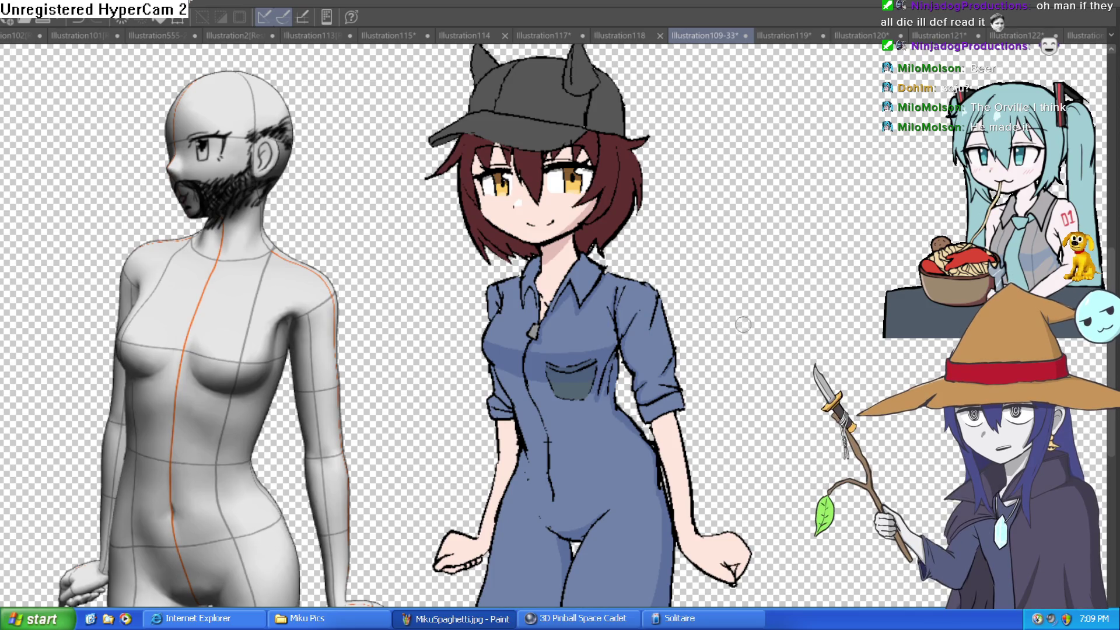
mouse_move(758, 348)
left_mouse_down()
mouse_move(767, 324)
mouse_move(811, 416)
mouse_move(829, 426)
mouse_move(462, 357)
left_mouse_up()
scroll(829, 426, "down", 2)
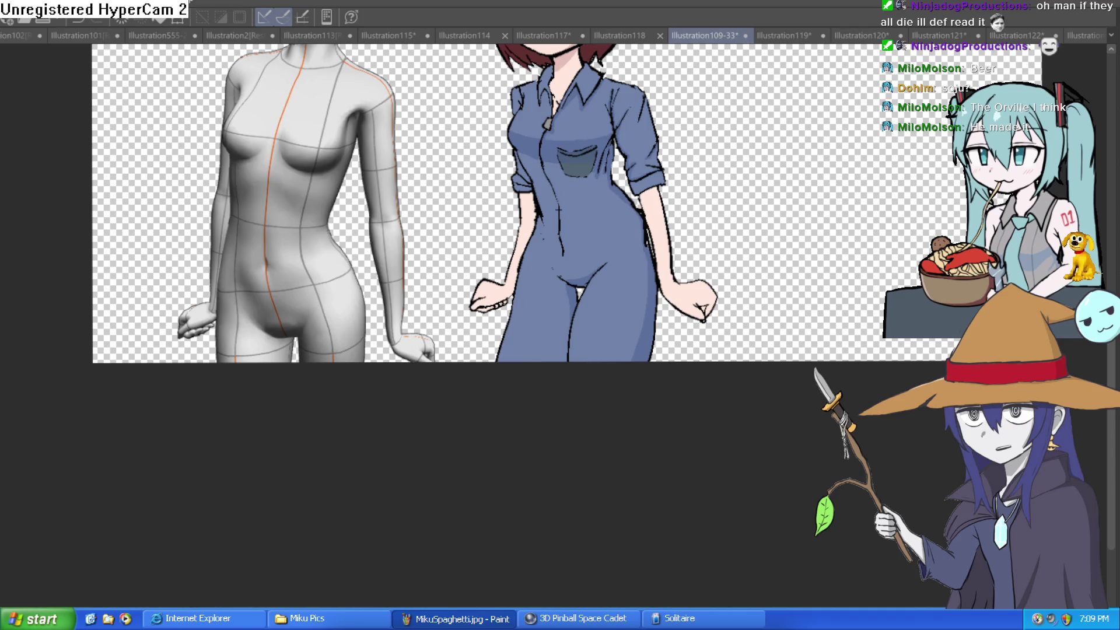
left_click(733, 282)
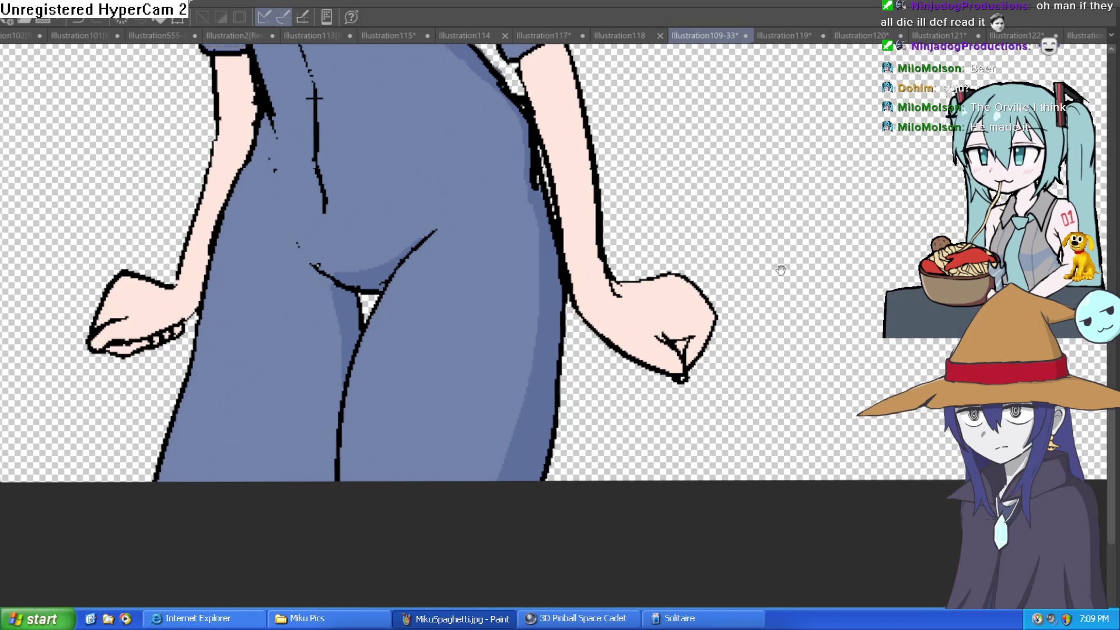
scroll(781, 270, "down", 1)
scroll(729, 319, "up", 1)
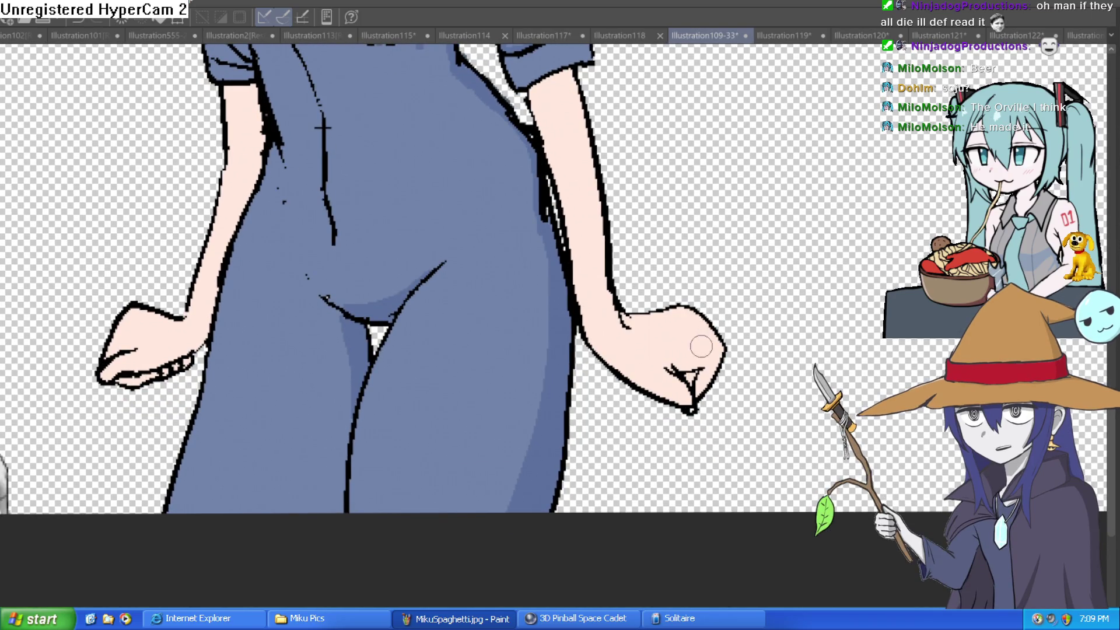
left_click(696, 378)
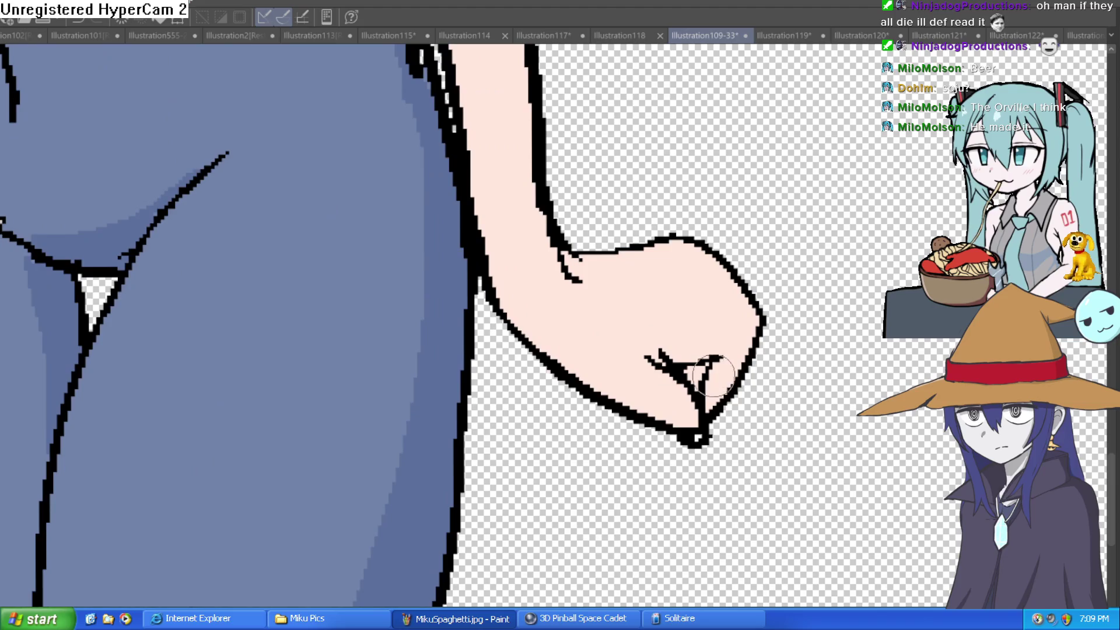
scroll(831, 367, "down", 1)
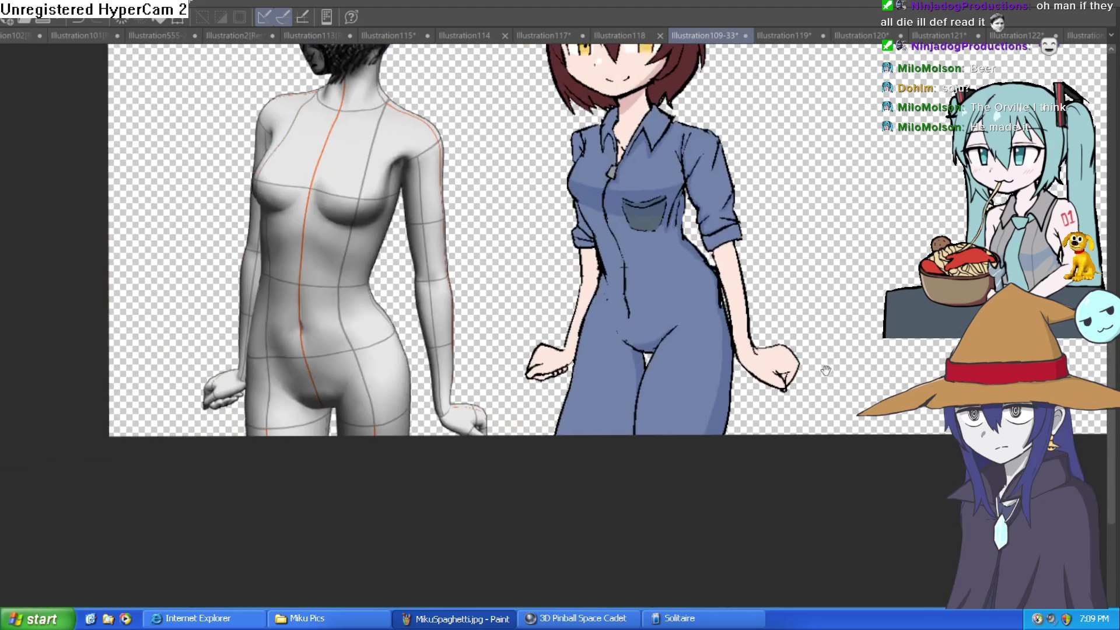
scroll(831, 367, "up", 1)
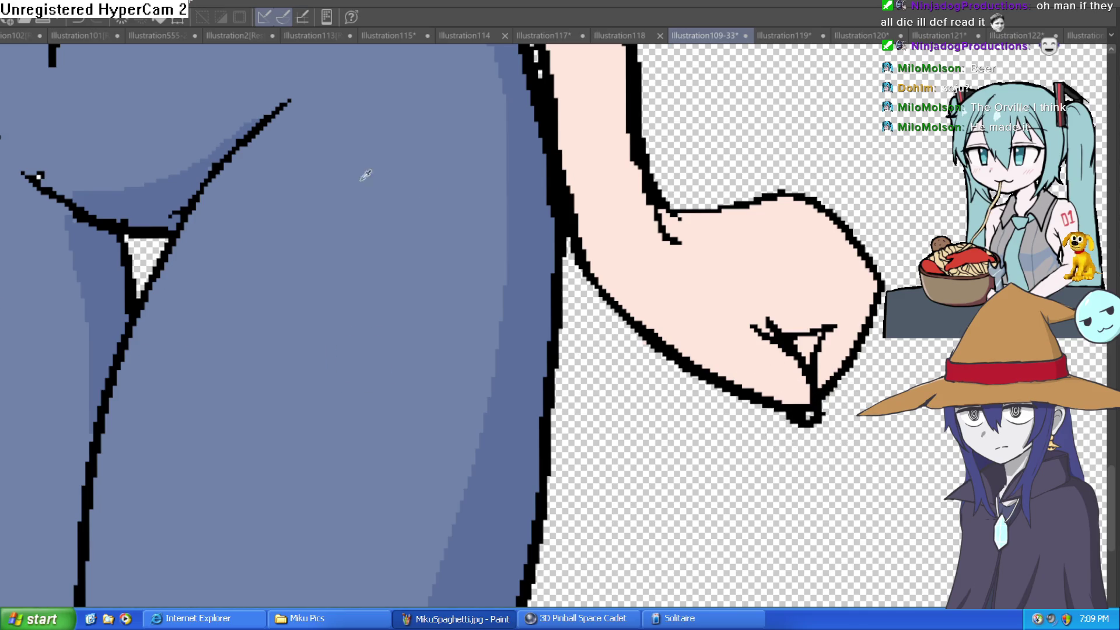
- Rotate and shift the canvas to angle the girl's right arm and fist into view
left_click_drag(730, 307, 869, 187)
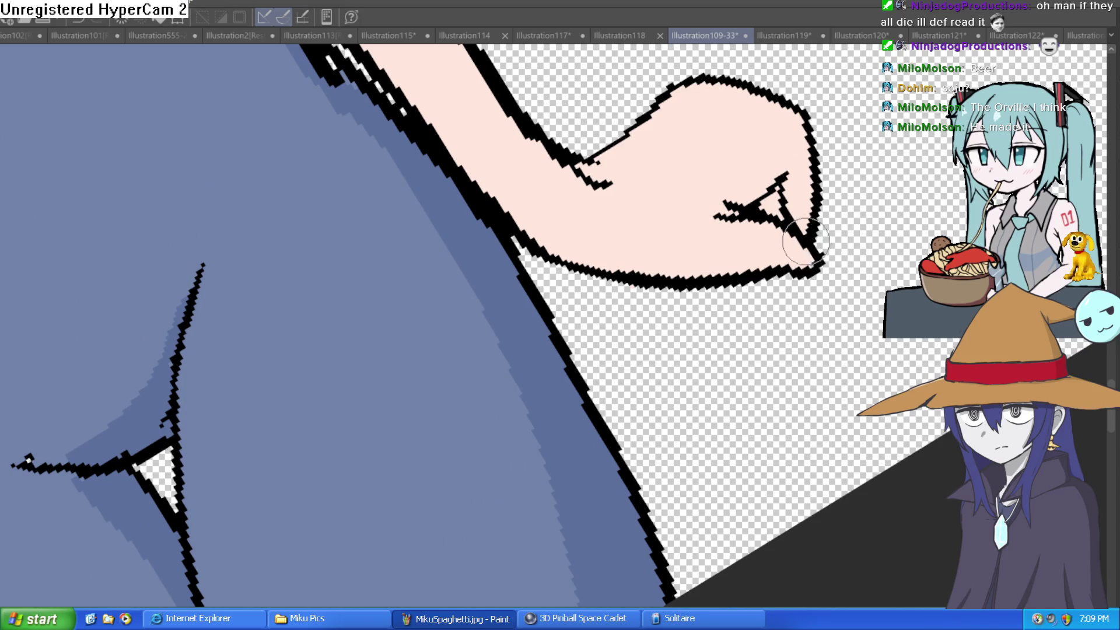
scroll(803, 256, "down", 2)
scroll(803, 255, "up", 1)
mouse_move(814, 379)
left_mouse_down()
mouse_move(870, 380)
mouse_move(830, 342)
mouse_move(812, 281)
left_mouse_up()
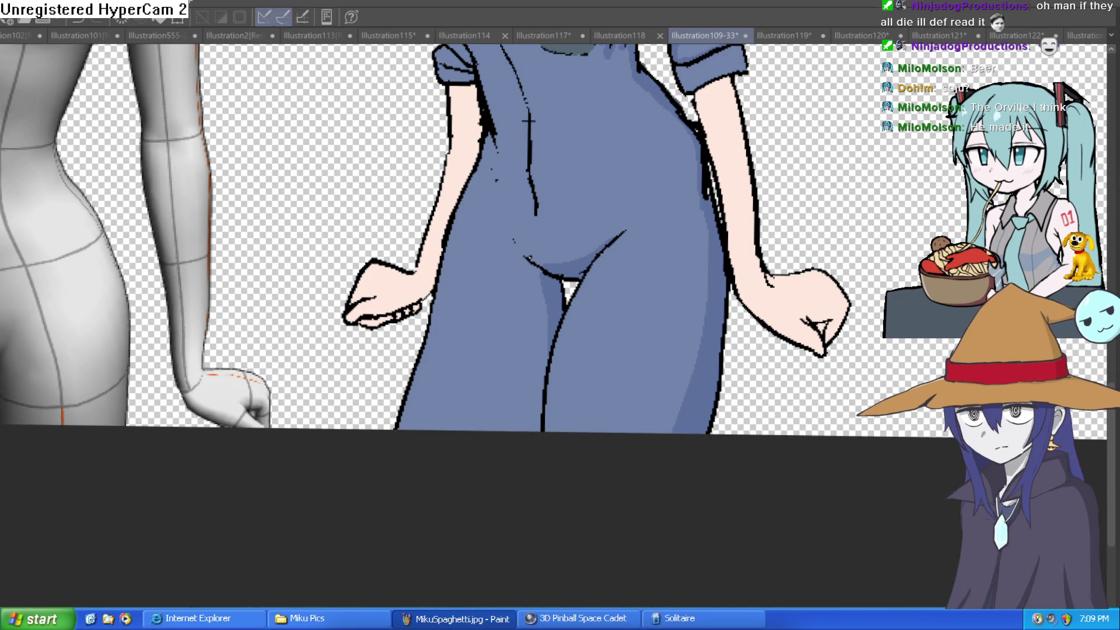
mouse_move(729, 275)
left_mouse_down()
mouse_move(671, 600)
mouse_move(647, 466)
mouse_move(751, 252)
left_mouse_up()
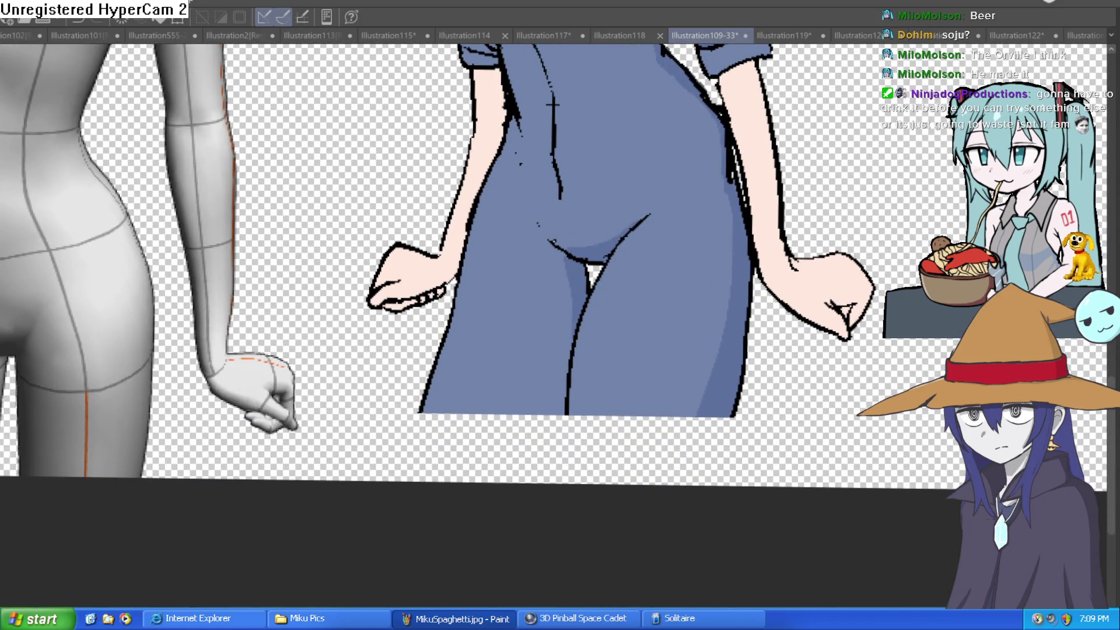
scroll(924, 342, "up", 3)
scroll(924, 342, "down", 1)
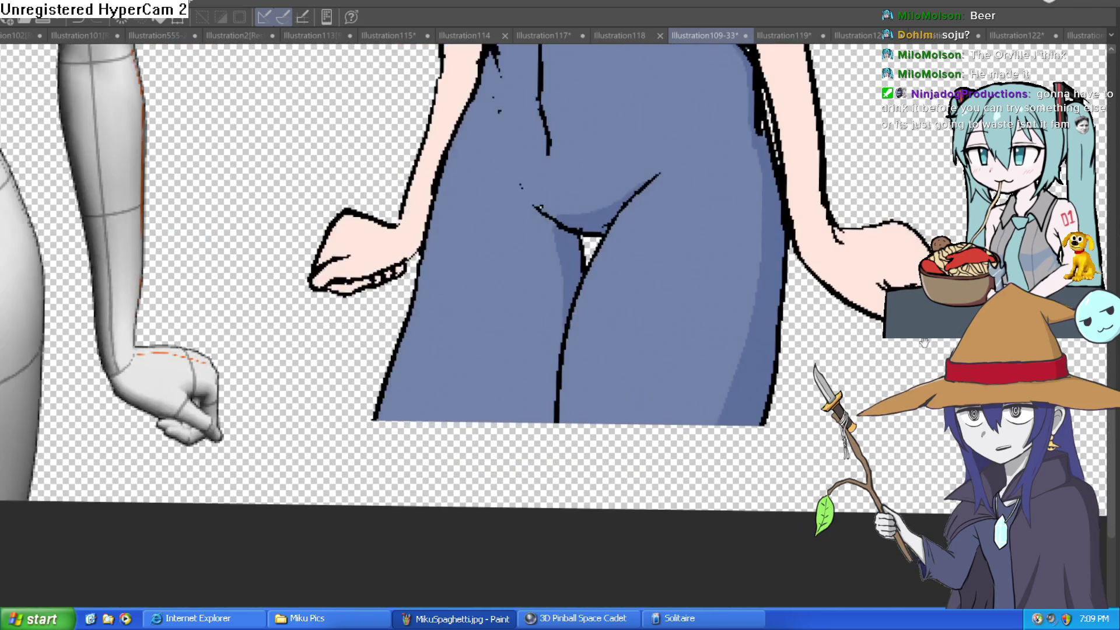
left_click_drag(924, 342, 908, 303)
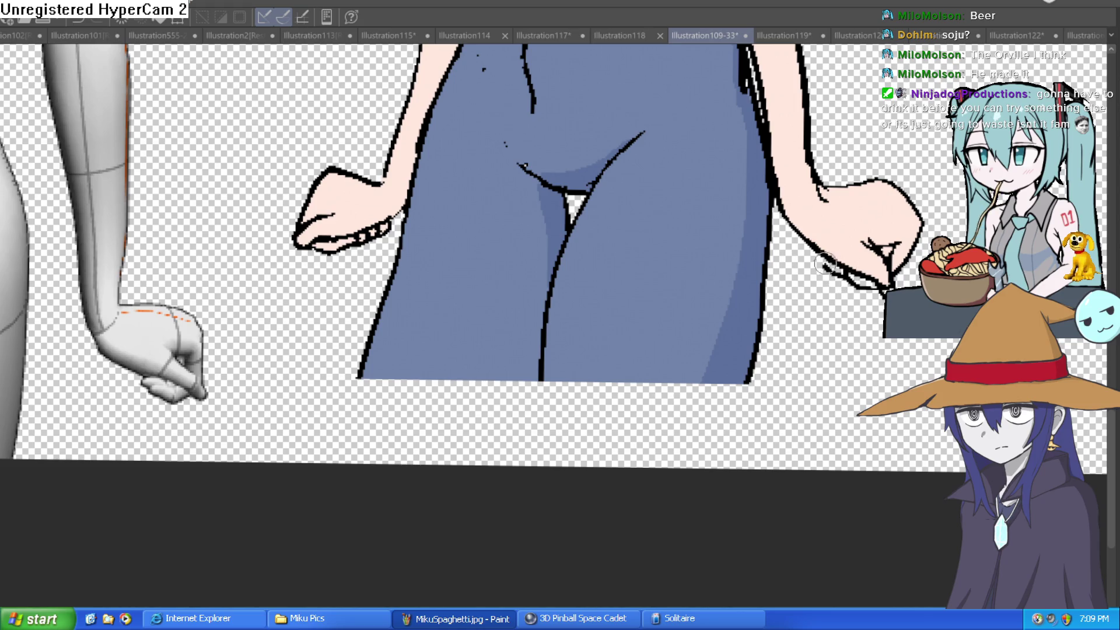
scroll(868, 230, "up", 1)
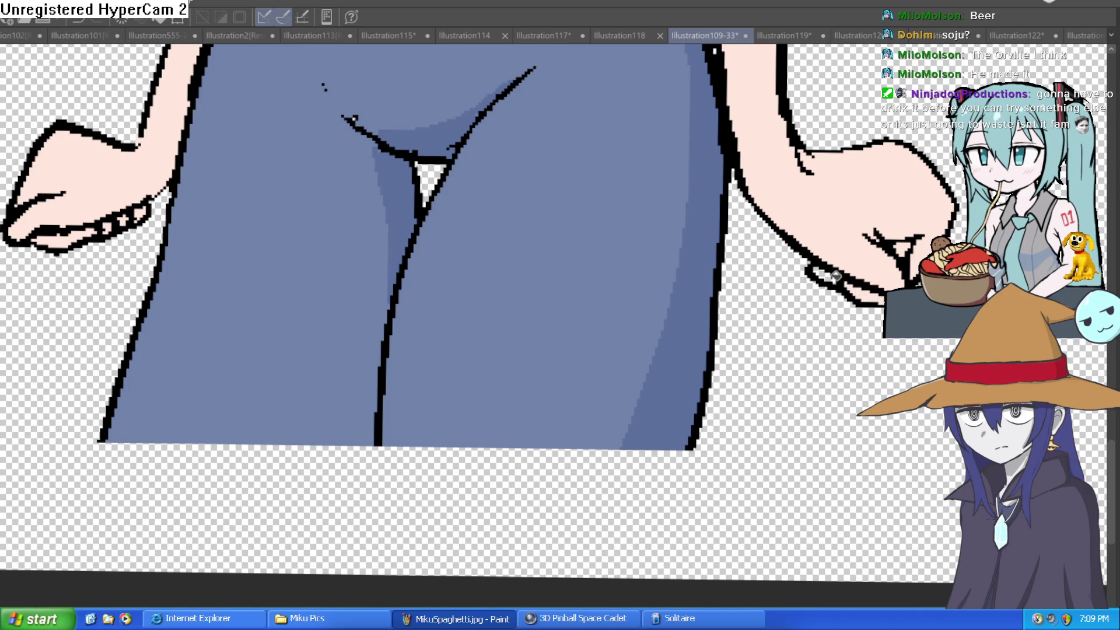
mouse_move(583, 234)
left_mouse_down()
mouse_move(704, 125)
mouse_move(724, 270)
mouse_move(834, 232)
mouse_move(839, 269)
left_mouse_up()
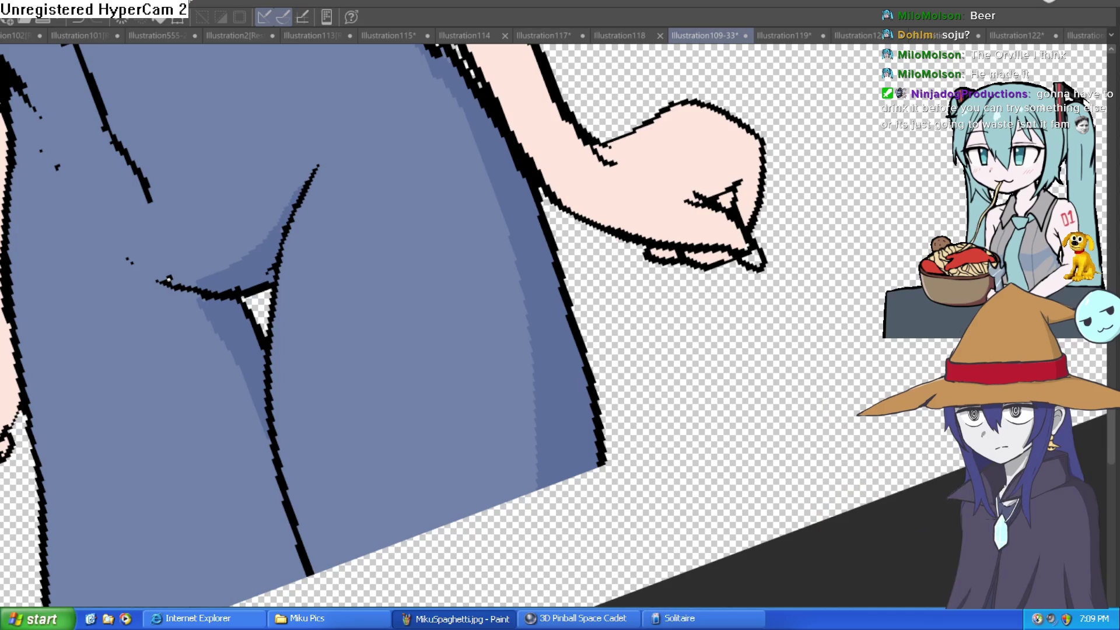
scroll(728, 467, "down", 2)
scroll(728, 466, "up", 5)
- Fill the blank fingertip with skin pink, then level the canvas rotation
left_click_drag(737, 466, 729, 481)
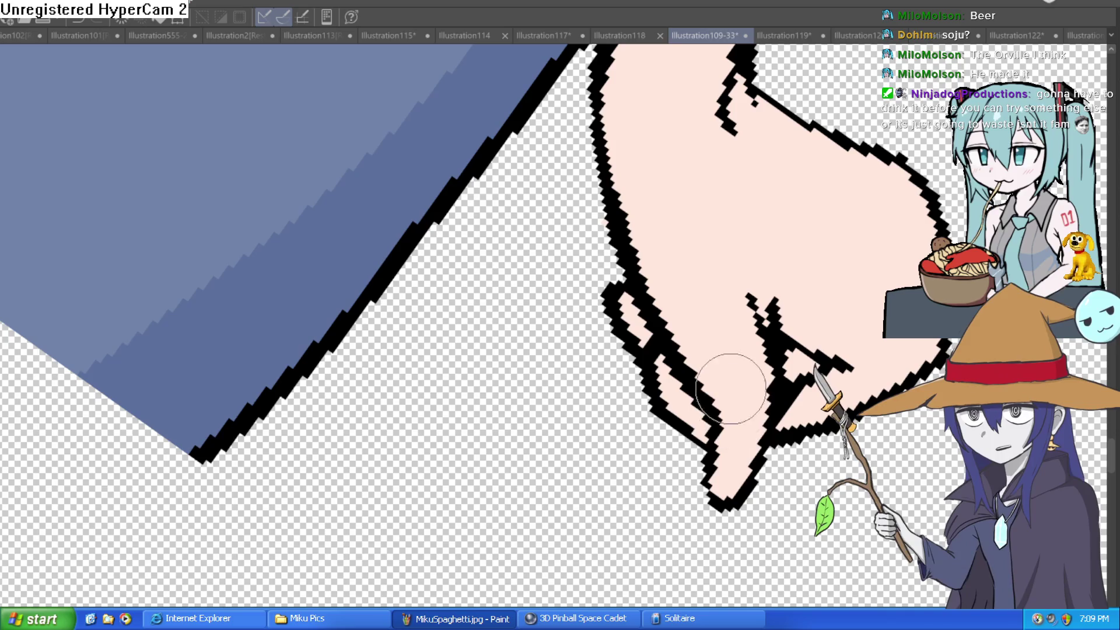
scroll(745, 363, "down", 3)
scroll(750, 375, "up", 1)
left_click_drag(766, 343, 775, 312)
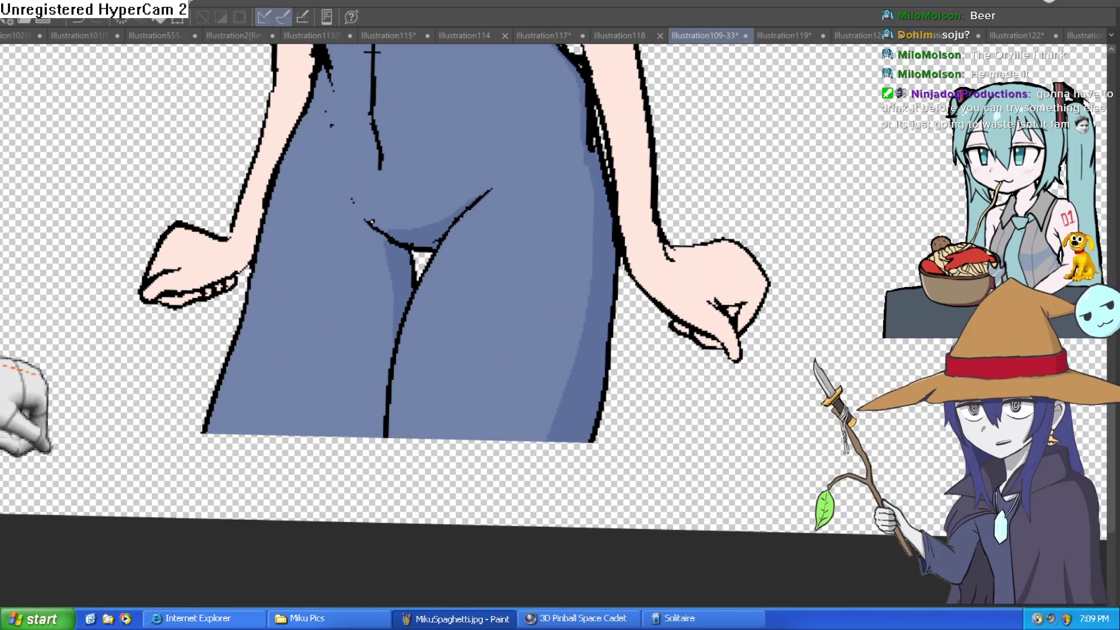
- Draw short outline strokes at the fingertip and erase the stray old outline
scroll(720, 333, "up", 3)
mouse_move(682, 268)
left_mouse_down()
mouse_move(737, 303)
mouse_move(710, 323)
mouse_move(729, 309)
mouse_move(703, 286)
mouse_move(732, 303)
mouse_move(695, 325)
mouse_move(776, 460)
mouse_move(641, 408)
mouse_move(539, 390)
mouse_move(525, 402)
mouse_move(545, 437)
mouse_move(574, 388)
mouse_move(504, 412)
mouse_move(499, 443)
mouse_move(542, 396)
left_mouse_up()
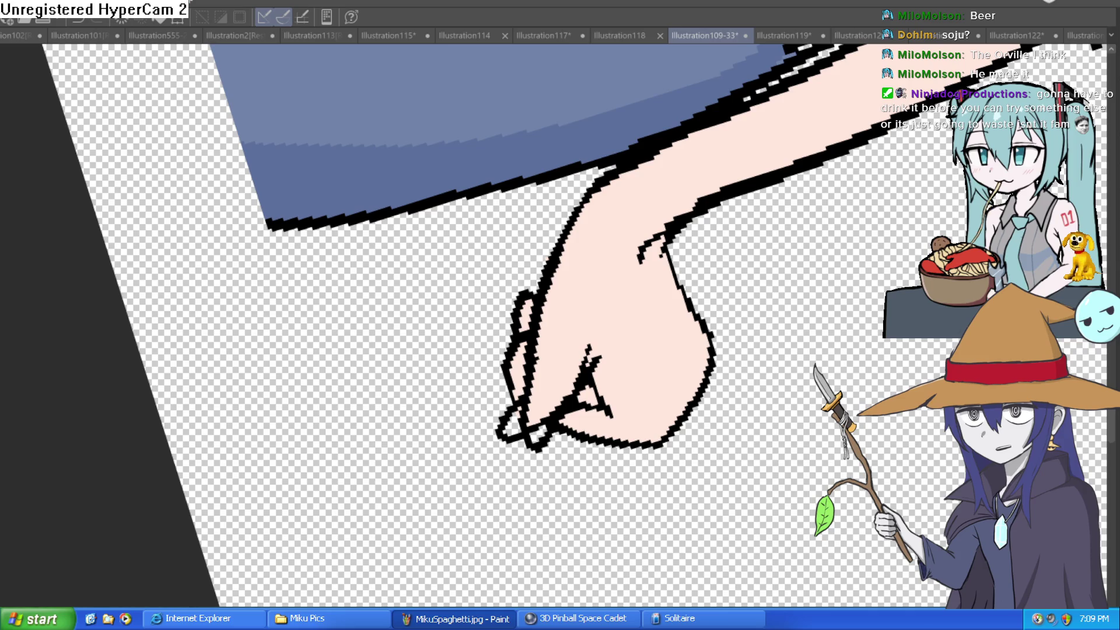
left_click_drag(513, 420, 507, 426)
- Rotate and pull back the view until the arm hangs upright and her face shows
mouse_move(674, 308)
left_mouse_down()
mouse_move(720, 218)
mouse_move(729, 264)
mouse_move(660, 250)
mouse_move(524, 299)
left_mouse_up()
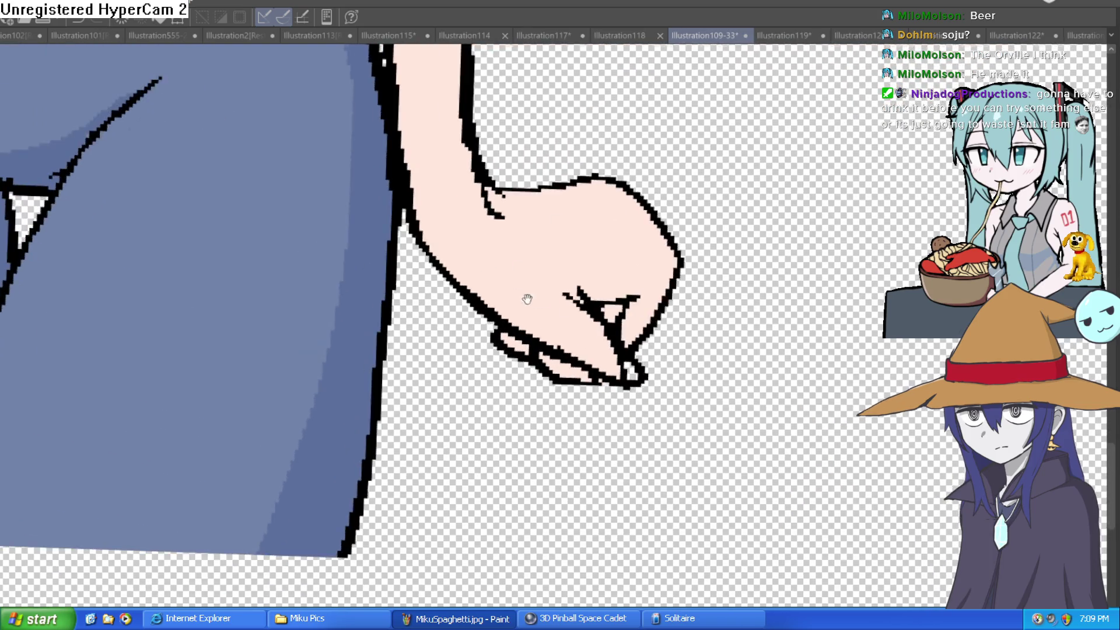
scroll(832, 167, "up", 1)
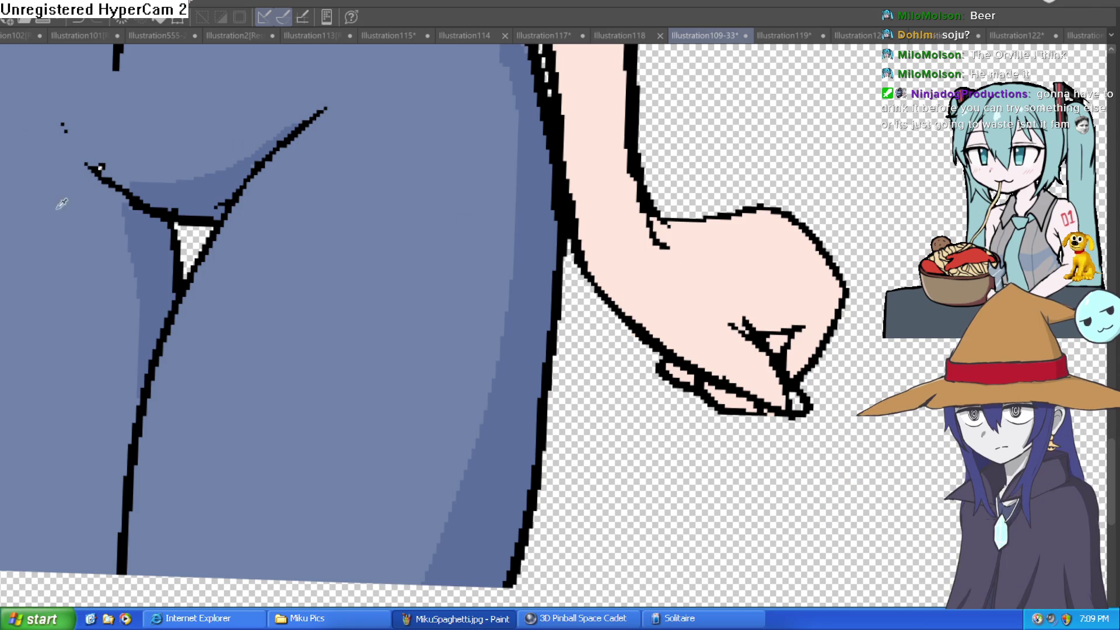
mouse_move(390, 163)
left_mouse_down()
mouse_move(524, 233)
mouse_move(750, 317)
mouse_move(782, 303)
left_mouse_up()
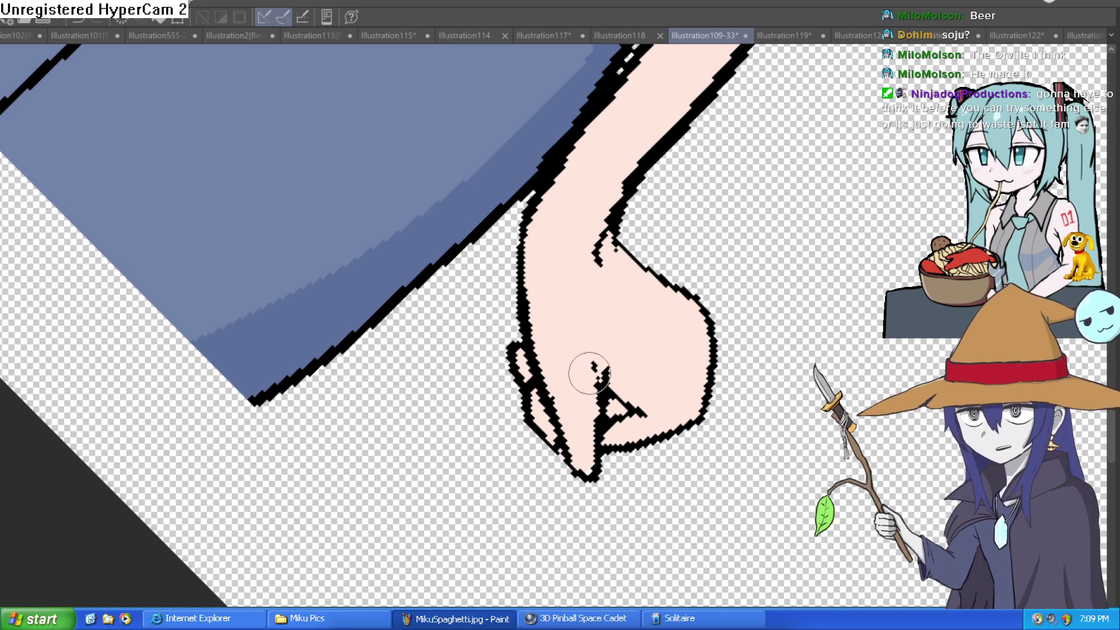
scroll(658, 367, "down", 2)
mouse_move(657, 368)
left_mouse_down()
mouse_move(747, 267)
mouse_move(732, 295)
left_mouse_up()
scroll(747, 267, "down", 3)
scroll(732, 295, "up", 2)
left_click_drag(731, 371, 731, 406)
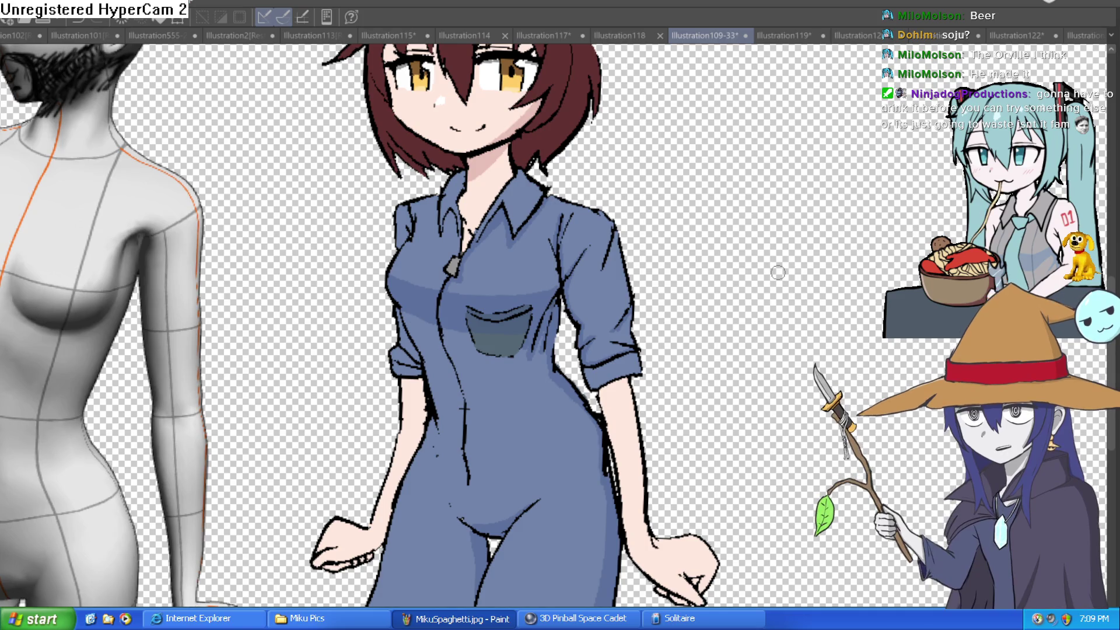
scroll(863, 248, "down", 3)
mouse_move(863, 247)
left_mouse_down()
mouse_move(847, 236)
mouse_move(824, 294)
mouse_move(844, 284)
left_mouse_up()
scroll(286, 134, "up", 6)
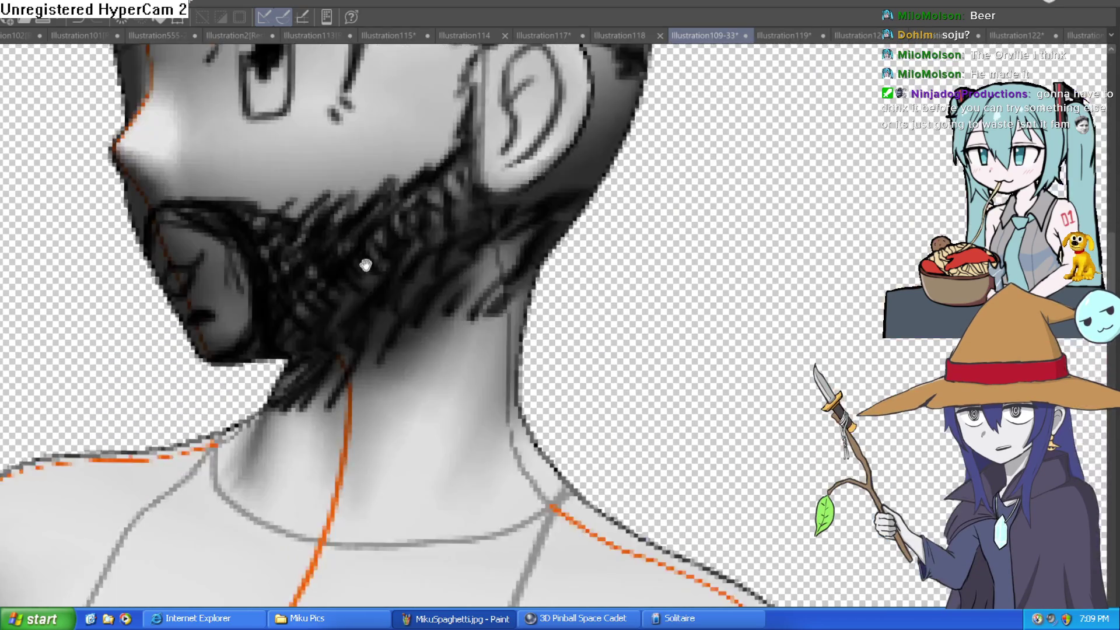
scroll(732, 364, "down", 2)
mouse_move(724, 418)
left_mouse_down()
mouse_move(699, 294)
mouse_move(698, 316)
left_mouse_up()
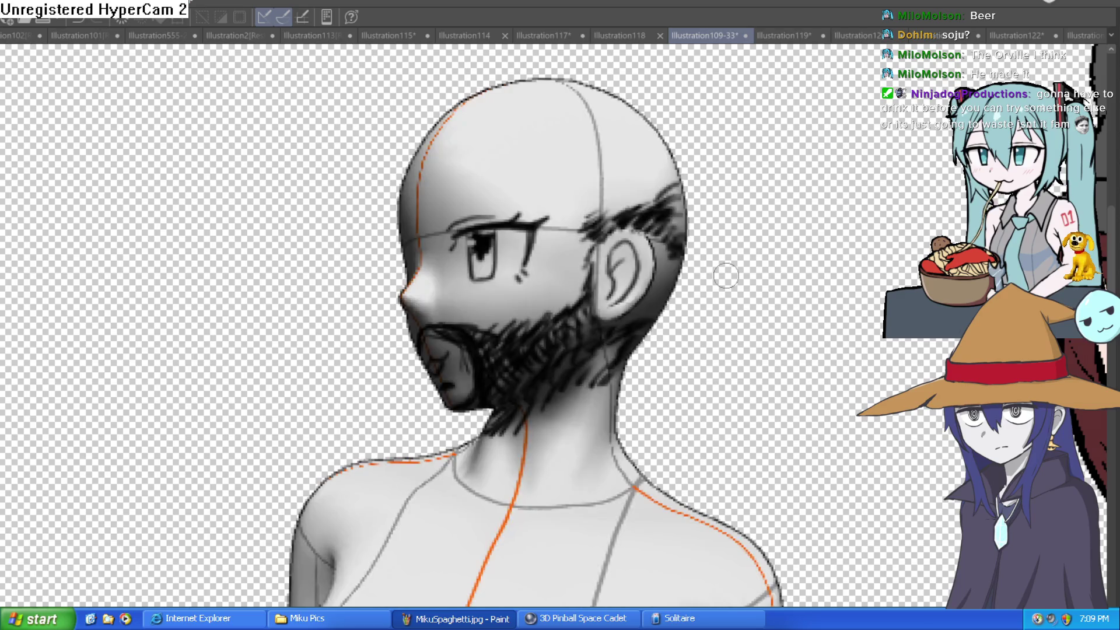
left_click_drag(456, 187, 561, 184)
key("ctrl+z")
left_click_drag(450, 193, 551, 168)
key("ctrl+z")
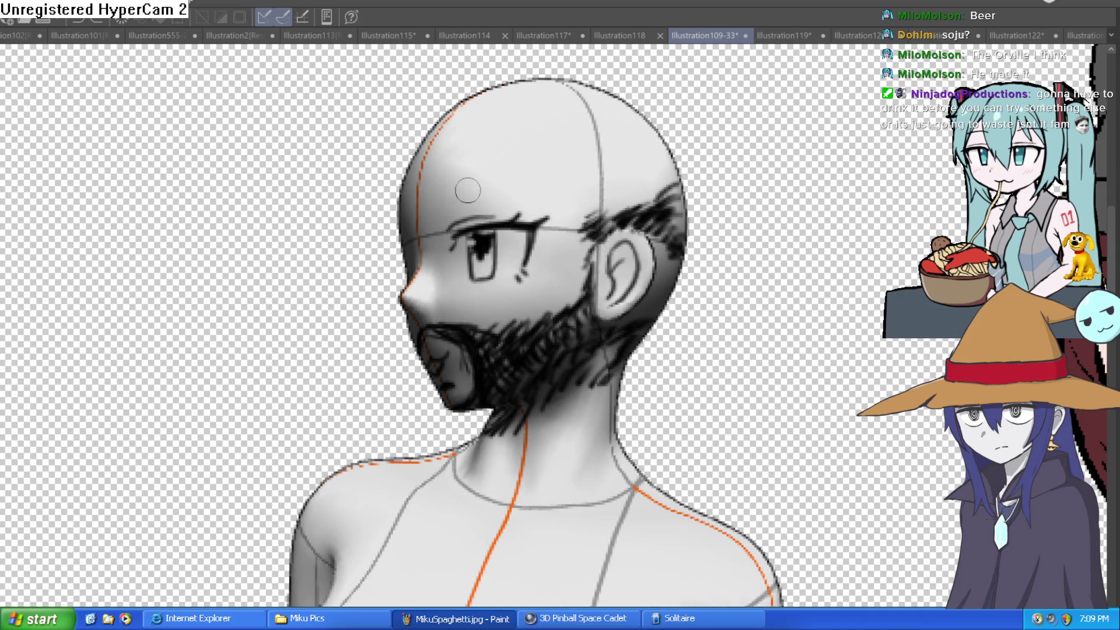